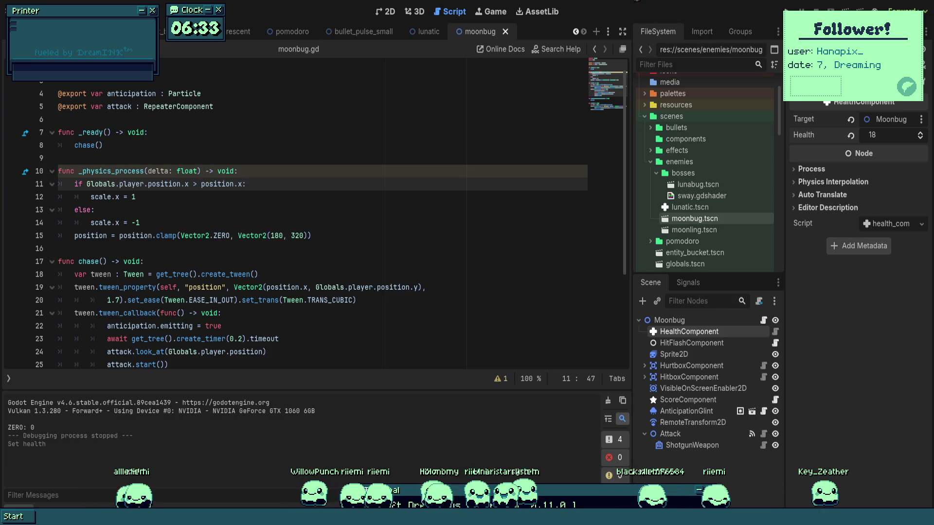
- Leave the moonbug script and show the boss scene in the 2D view
{"action": "scroll", "coordinate": [336, 203], "scroll_direction": "down", "scroll_amount": 3}
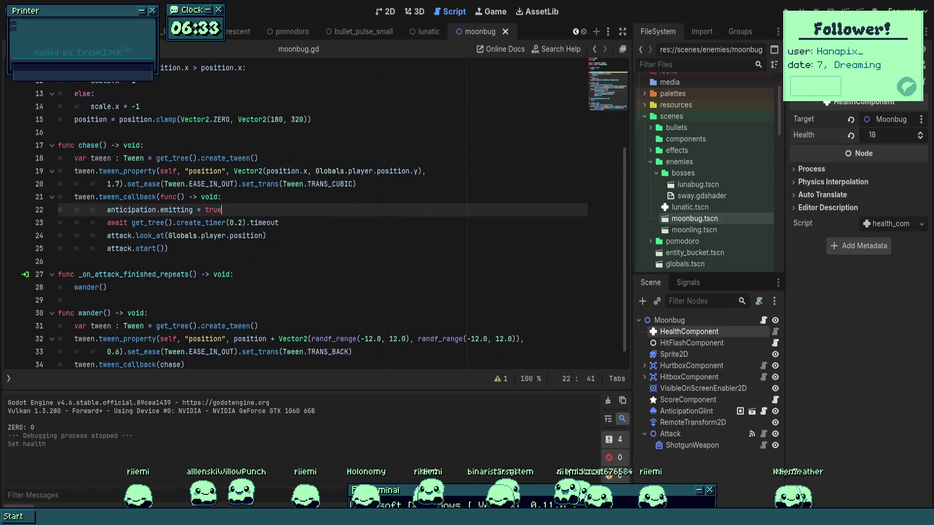
{"action": "left_click", "coordinate": [336, 197]}
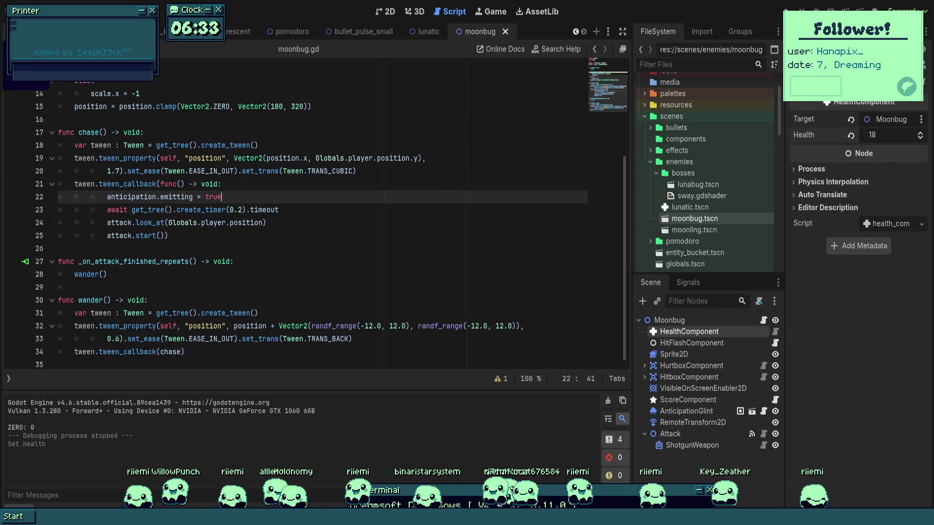
{"action": "left_click", "coordinate": [243, 31]}
{"action": "key", "text": "ctrl+F1"}
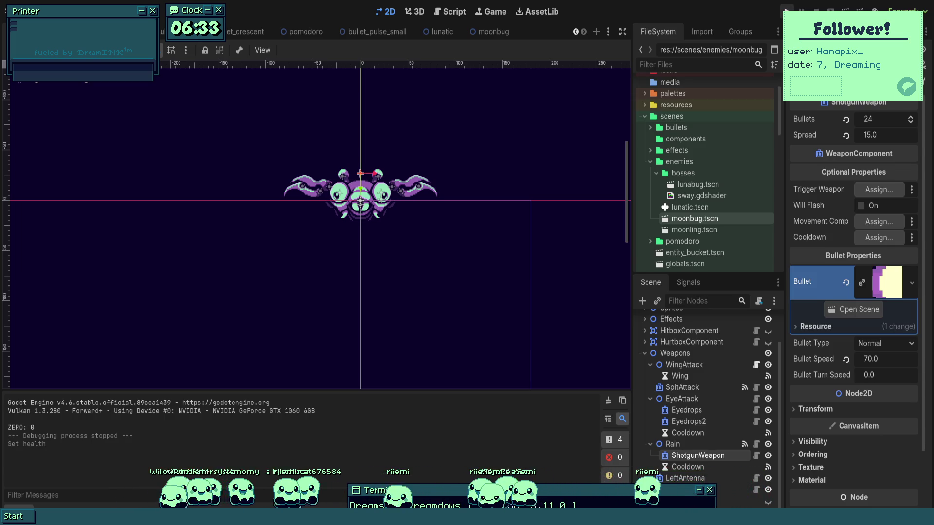
- Pan the 2D canvas to recentre the boss sprite
{"action": "left_click_drag", "start_coordinate": [785, 8], "coordinate": [347, 42]}
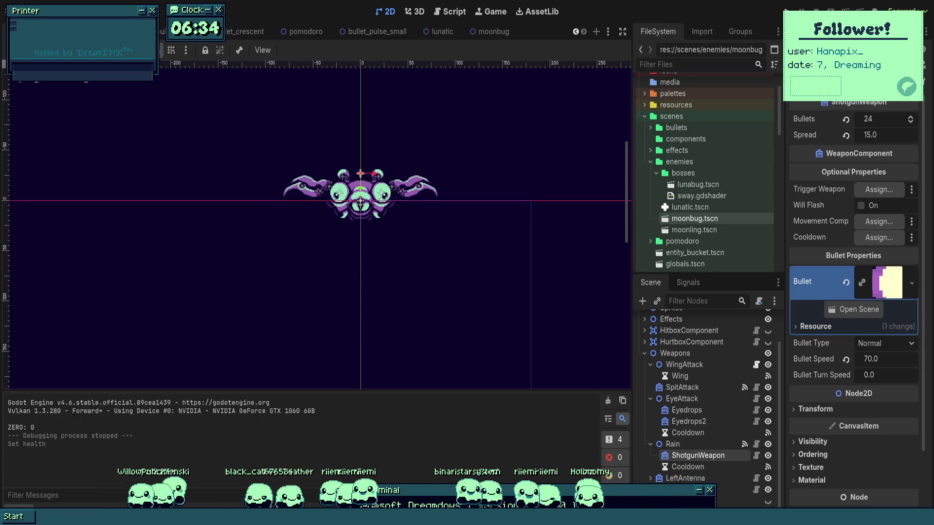
{"action": "left_click_drag", "start_coordinate": [444, 262], "coordinate": [460, 266]}
- Select the Rain attack to view its repeater settings, 5 repeats at 0.2 interval
{"action": "left_click", "coordinate": [673, 444]}
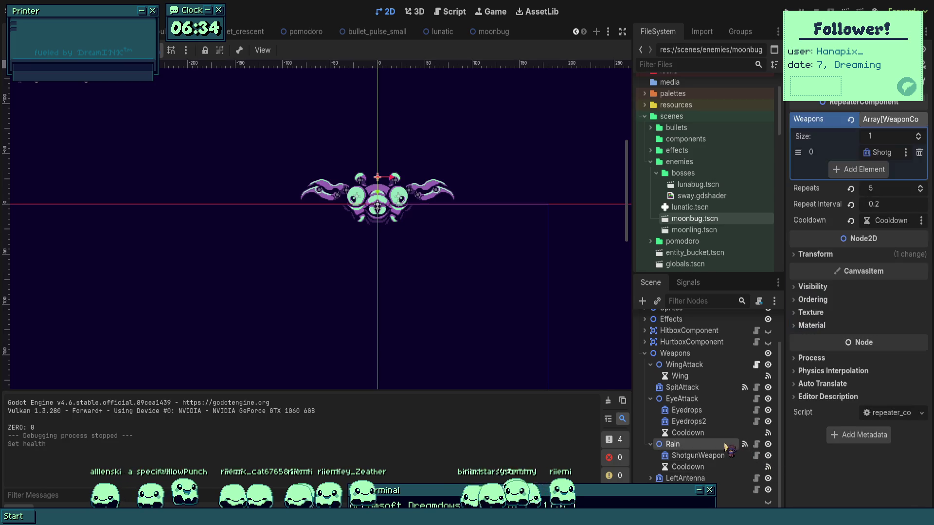
{"action": "scroll", "coordinate": [417, 230], "scroll_direction": "up", "scroll_amount": 1}
{"action": "scroll", "coordinate": [417, 231], "scroll_direction": "up", "scroll_amount": 1}
{"action": "left_click_drag", "start_coordinate": [430, 215], "coordinate": [448, 240]}
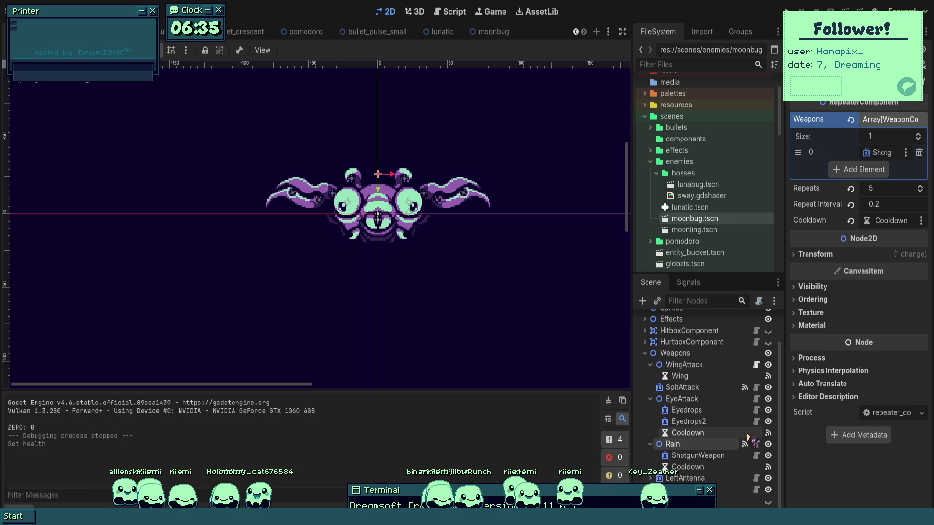
- Recentre the view on the boss and open its attached lunabug.gd script
{"action": "mouse_move", "coordinate": [374, 39]}
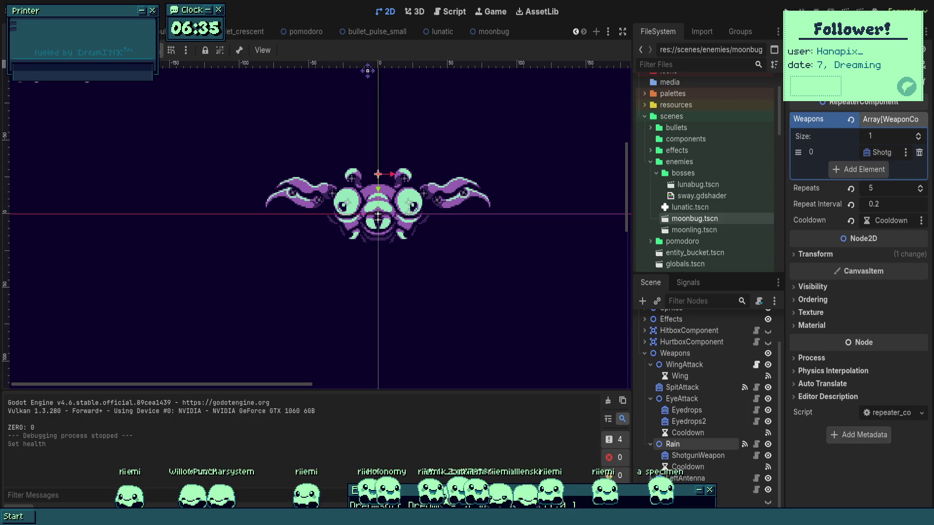
{"action": "left_click_drag", "start_coordinate": [291, 175], "coordinate": [263, 171]}
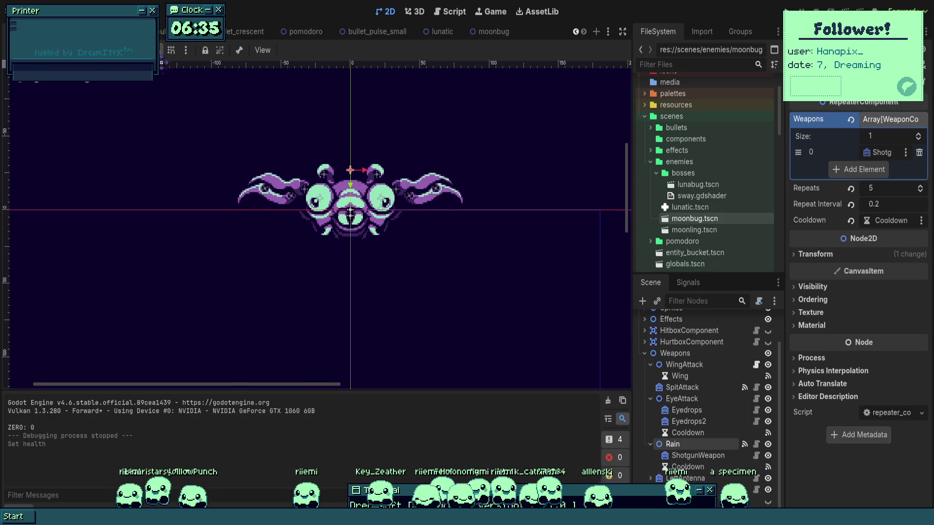
{"action": "scroll", "coordinate": [672, 385], "scroll_direction": "up", "scroll_amount": 3}
{"action": "left_click", "coordinate": [756, 321]}
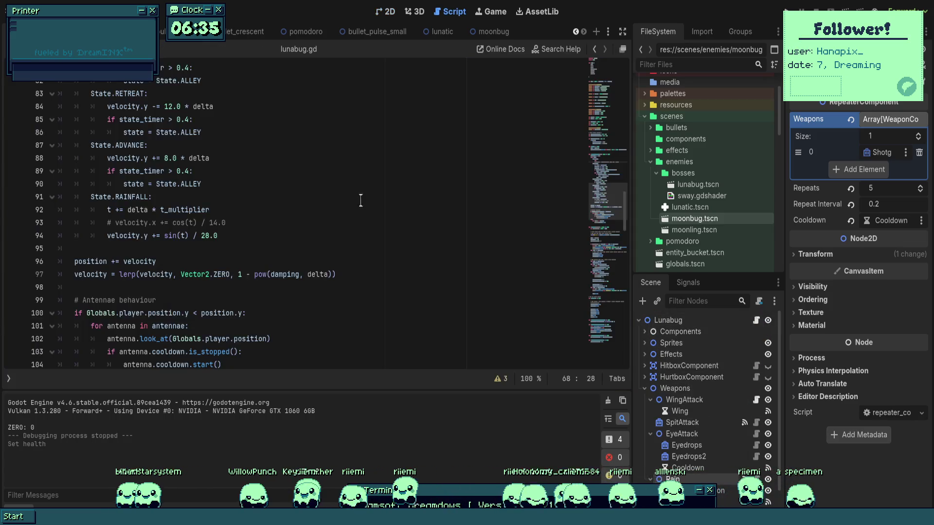
- Change the RAINFALL tween target's y from 64 to -32, giving Vector2(90, -32), and save
{"action": "scroll", "coordinate": [309, 236], "scroll_direction": "up", "scroll_amount": 15}
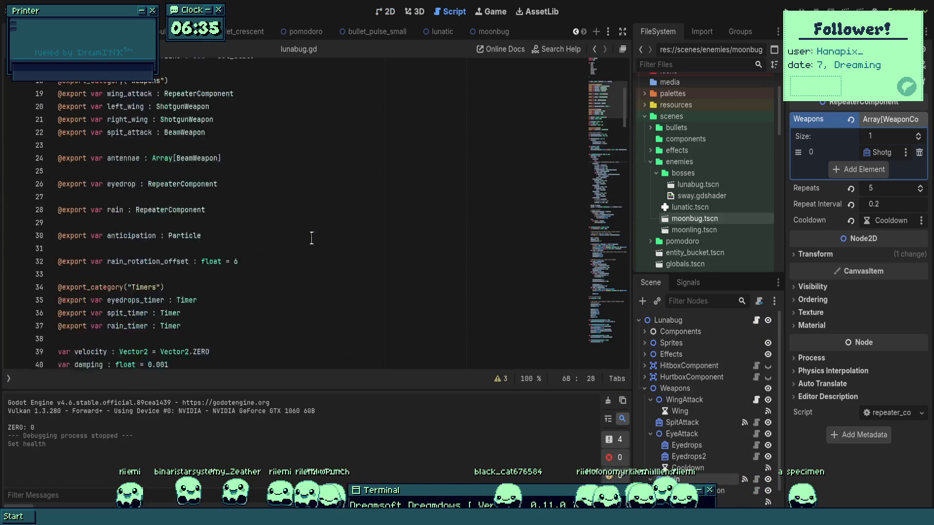
{"action": "scroll", "coordinate": [309, 236], "scroll_direction": "down", "scroll_amount": 20}
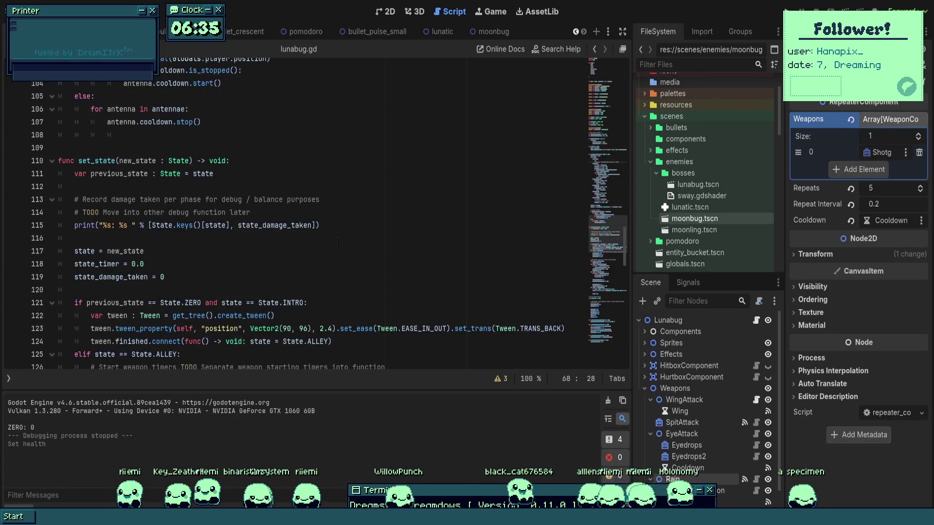
{"action": "left_click", "coordinate": [334, 225]}
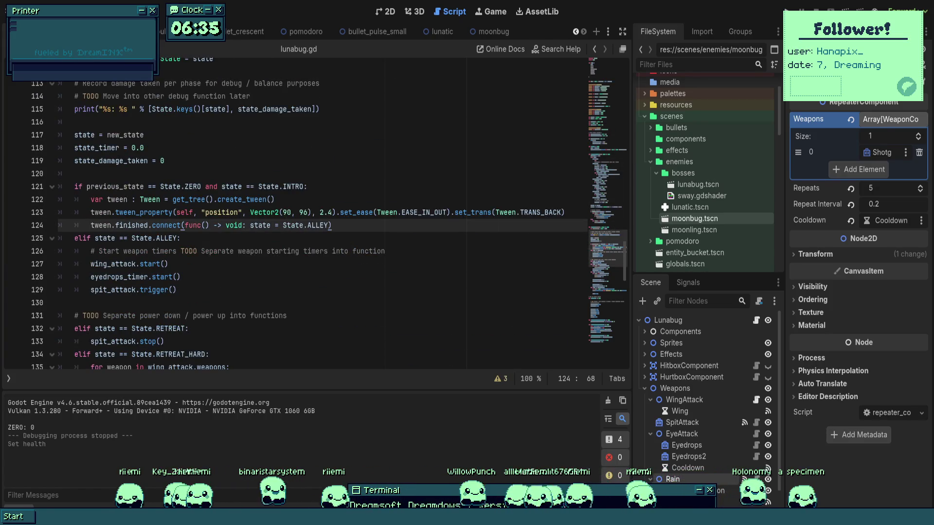
{"action": "double_click", "coordinate": [303, 213]}
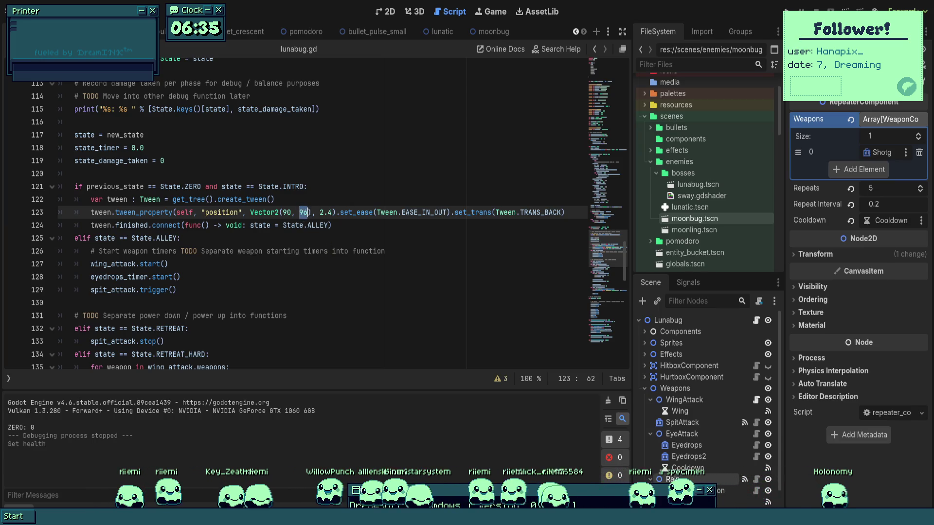
{"action": "scroll", "coordinate": [330, 289], "scroll_direction": "down", "scroll_amount": 5}
{"action": "scroll", "coordinate": [331, 289], "scroll_direction": "down", "scroll_amount": 4}
{"action": "double_click", "coordinate": [303, 186]}
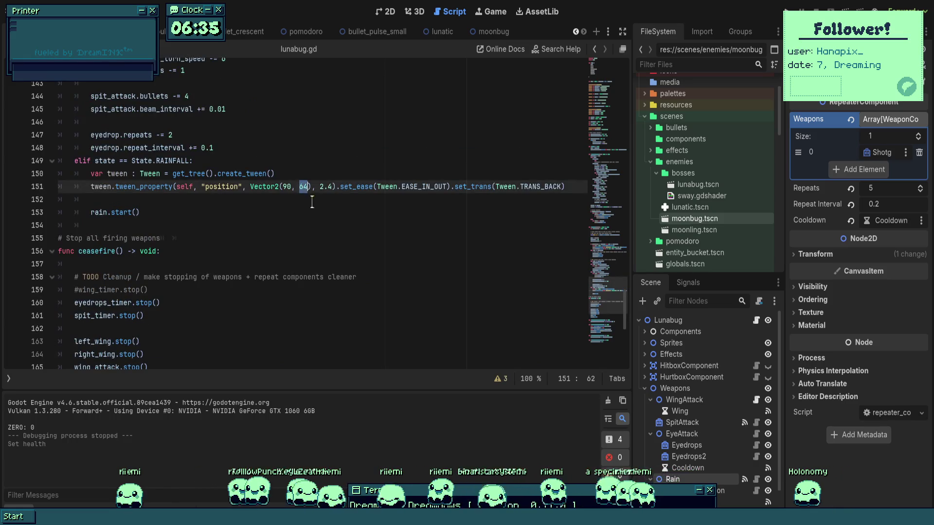
{"action": "type", "text": "-32"}
{"action": "key", "text": "ctrl+s"}
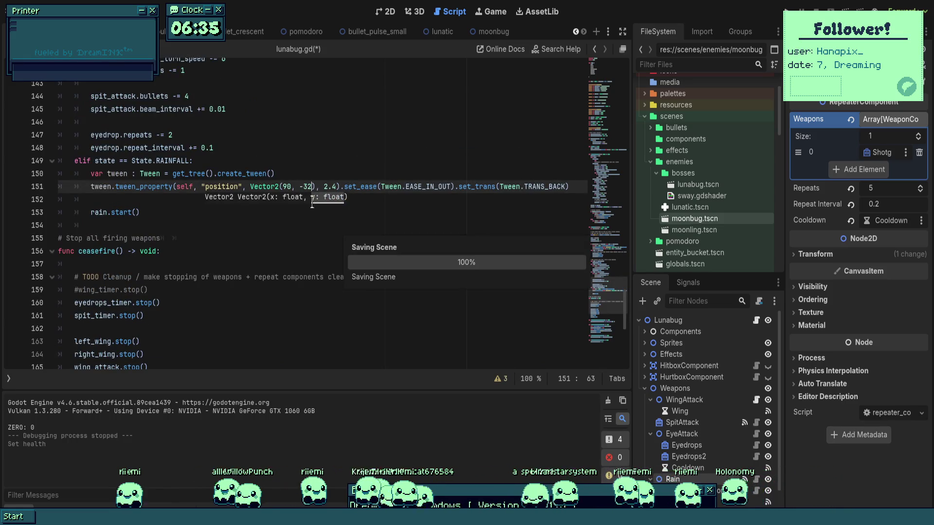
- Make _ready start the boss in State.RAINFALL, then run the game with F5
{"action": "scroll", "coordinate": [330, 289], "scroll_direction": "up", "scroll_amount": 20}
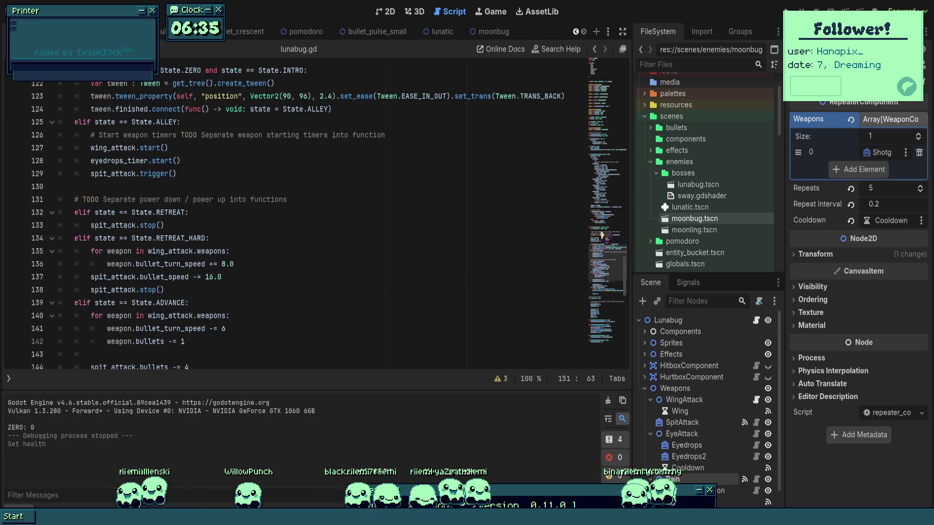
{"action": "scroll", "coordinate": [189, 224], "scroll_direction": "up", "scroll_amount": 2}
{"action": "left_click", "coordinate": [189, 224]}
{"action": "key", "text": "BackSpace"}
{"action": "key", "text": "BackSpace"}
{"action": "key", "text": "BackSpace"}
{"action": "type", "text": "RAUB"}
{"action": "key", "text": "BackSpace"}
{"action": "key", "text": "BackSpace"}
{"action": "type", "text": "i"}
{"action": "key", "text": "Return"}
{"action": "key", "text": "F5"}
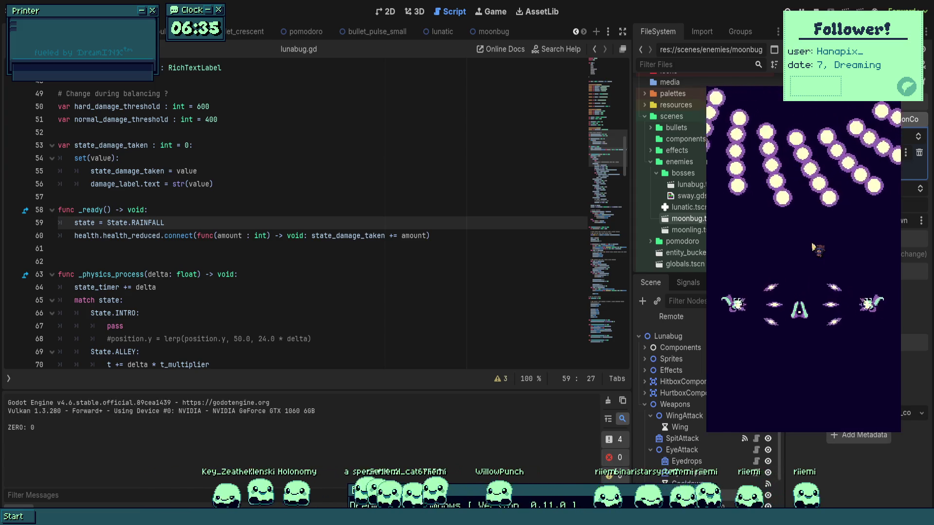
- Dodge the rainfall attack by steering the ship with the arrow keys, then stop the game with F8
{"action": "key", "text": "Up"}
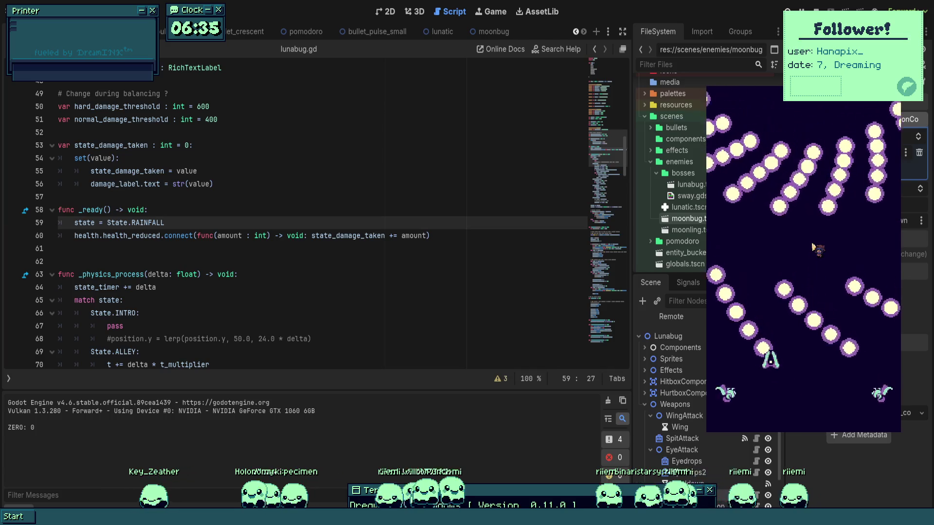
{"action": "key", "text": "Up"}
{"action": "key", "text": "Left"}
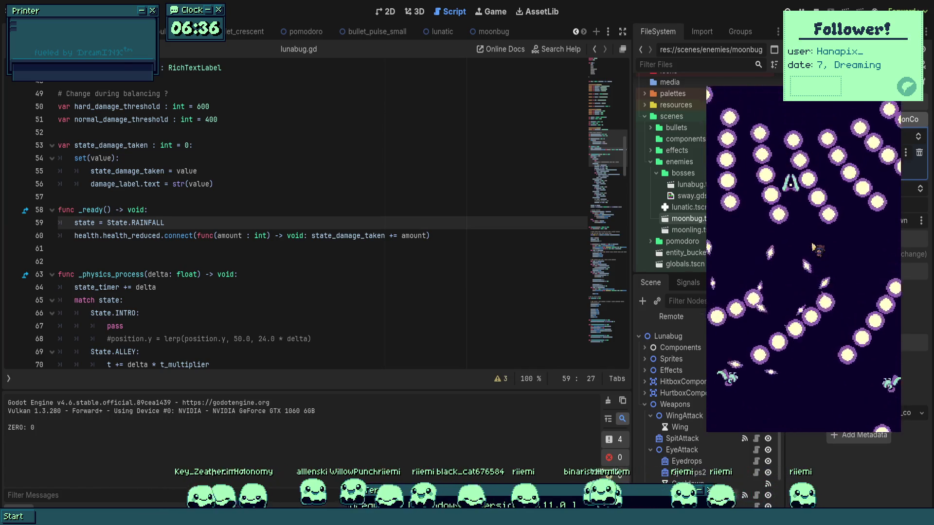
{"action": "key", "text": "Down"}
{"action": "key", "text": "Right"}
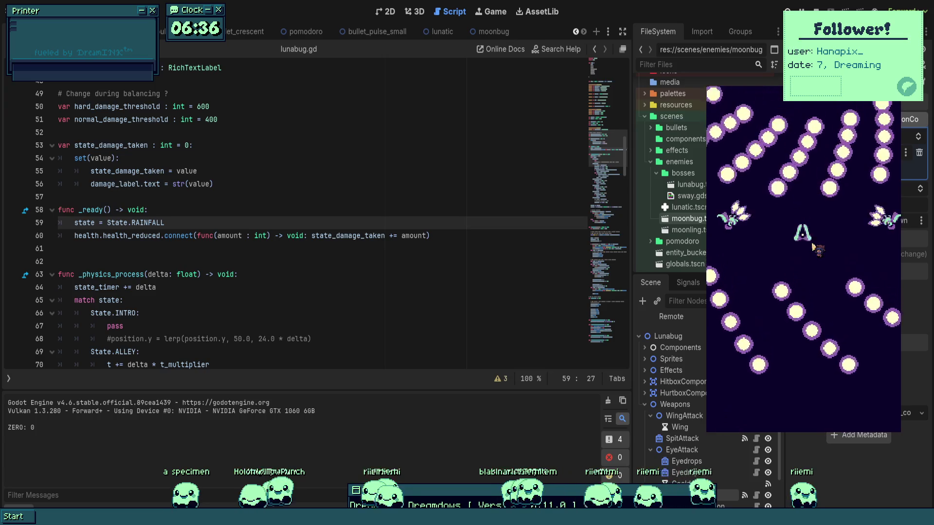
{"action": "key", "text": "Right"}
{"action": "key", "text": "Left"}
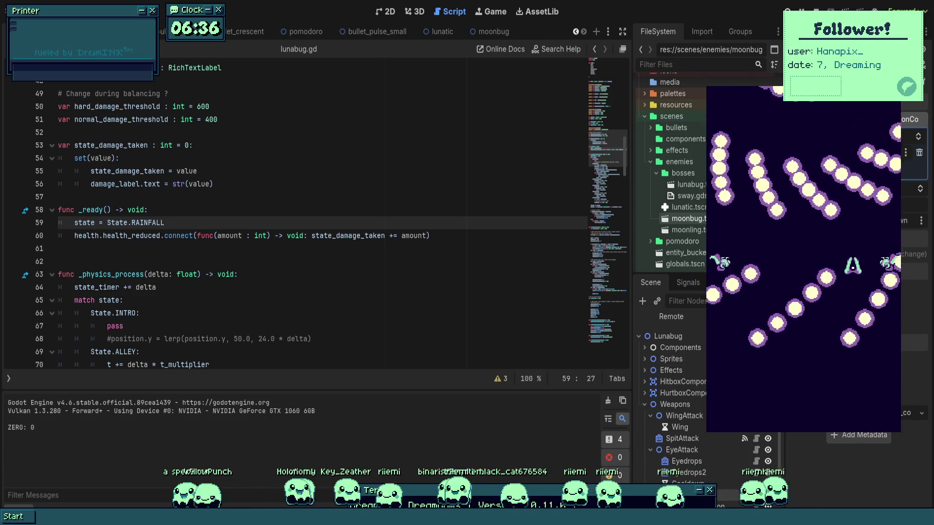
{"action": "key", "text": "Left"}
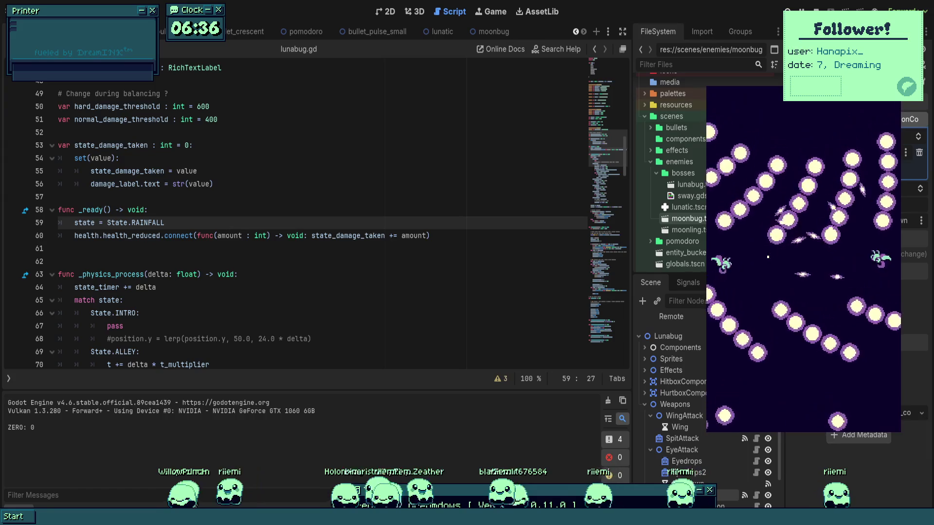
{"action": "key", "text": "Right"}
{"action": "key", "text": "Up"}
{"action": "key", "text": "F8"}
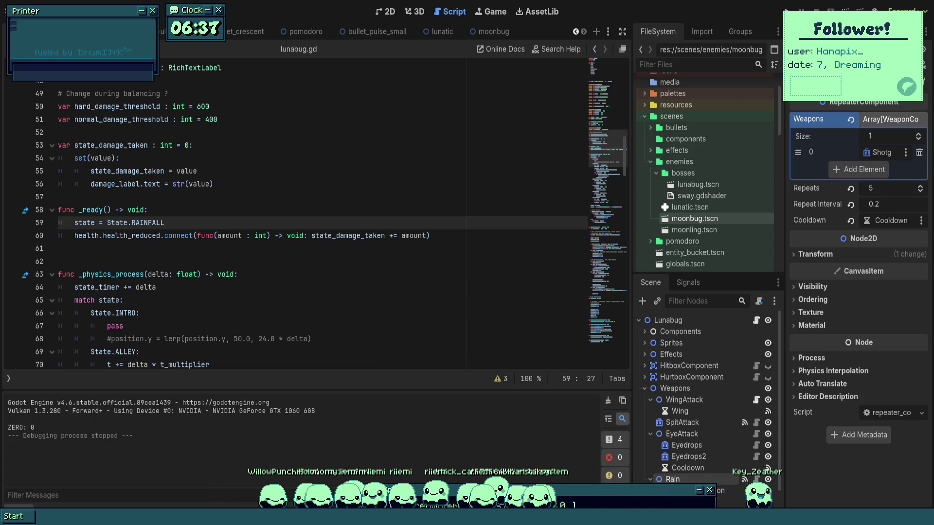
- Move through lunabug.gd to the physics process's state match statement
{"action": "left_click", "coordinate": [376, 274]}
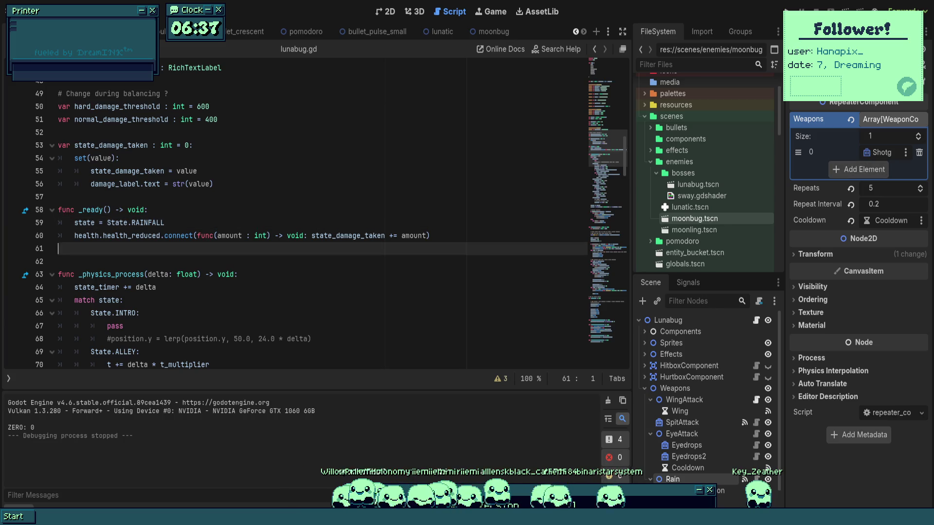
{"action": "scroll", "coordinate": [376, 274], "scroll_direction": "down", "scroll_amount": 1}
{"action": "scroll", "coordinate": [379, 272], "scroll_direction": "down", "scroll_amount": 2}
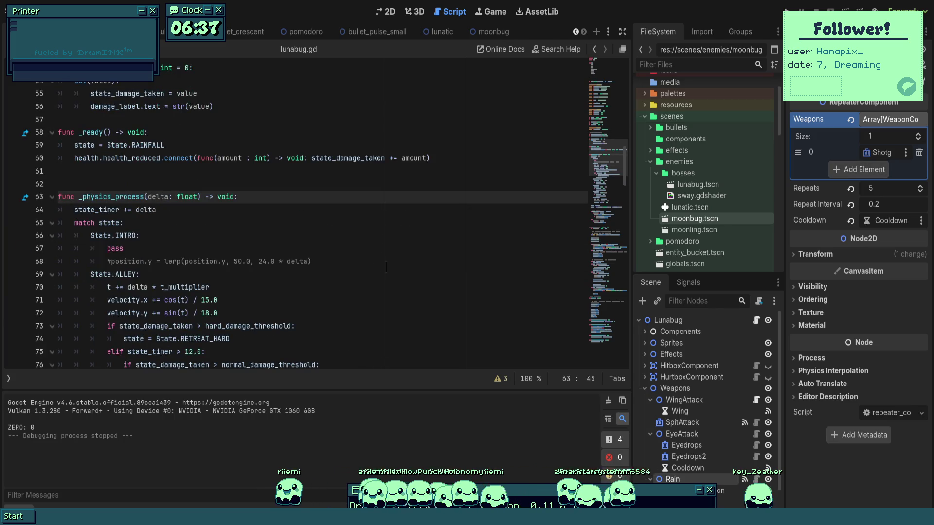
{"action": "left_click", "coordinate": [388, 264]}
{"action": "scroll", "coordinate": [388, 265], "scroll_direction": "up", "scroll_amount": 2}
{"action": "left_click", "coordinate": [388, 264]}
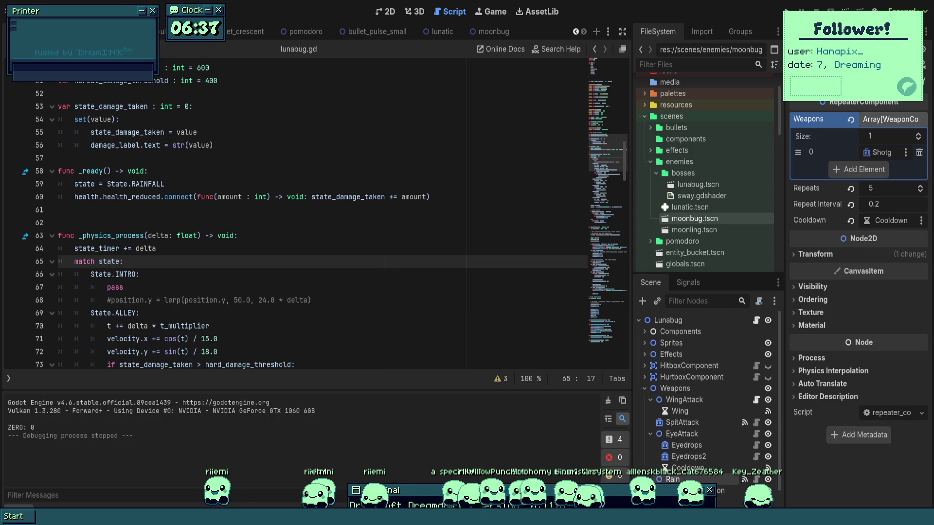
{"action": "scroll", "coordinate": [696, 452], "scroll_direction": "down", "scroll_amount": 2}
- Raise the Rain repeater to 12 repeats and show the Rain ShotgunWeapon's settings
{"action": "left_click", "coordinate": [694, 456]}
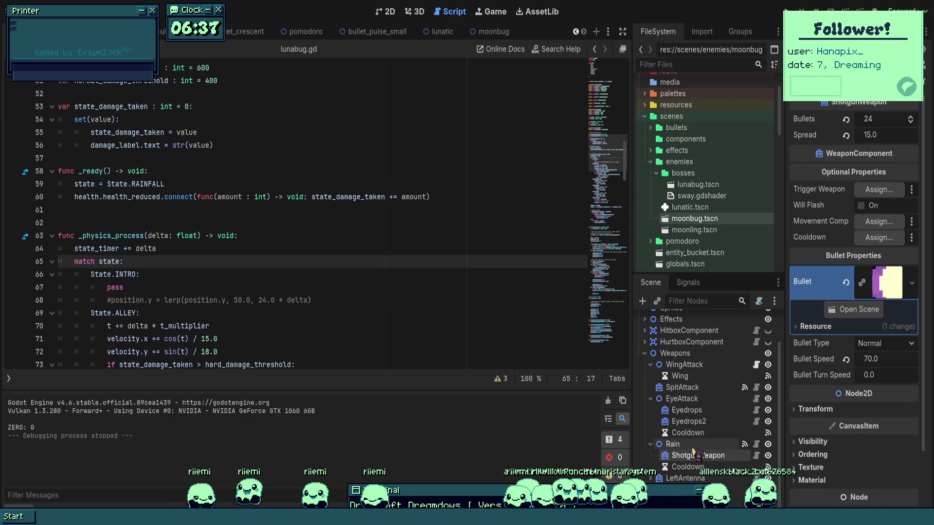
{"action": "left_click", "coordinate": [682, 445]}
{"action": "left_click_drag", "start_coordinate": [890, 191], "coordinate": [909, 190]}
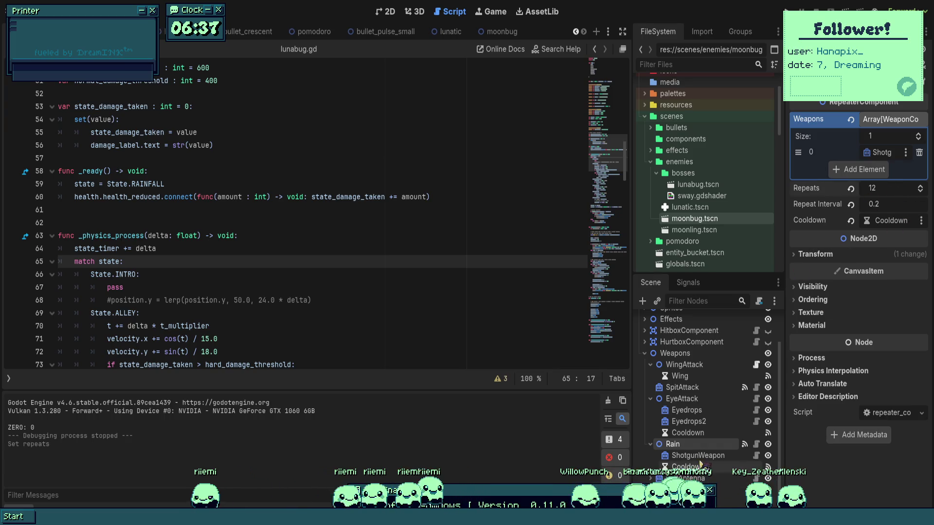
{"action": "left_click", "coordinate": [698, 455]}
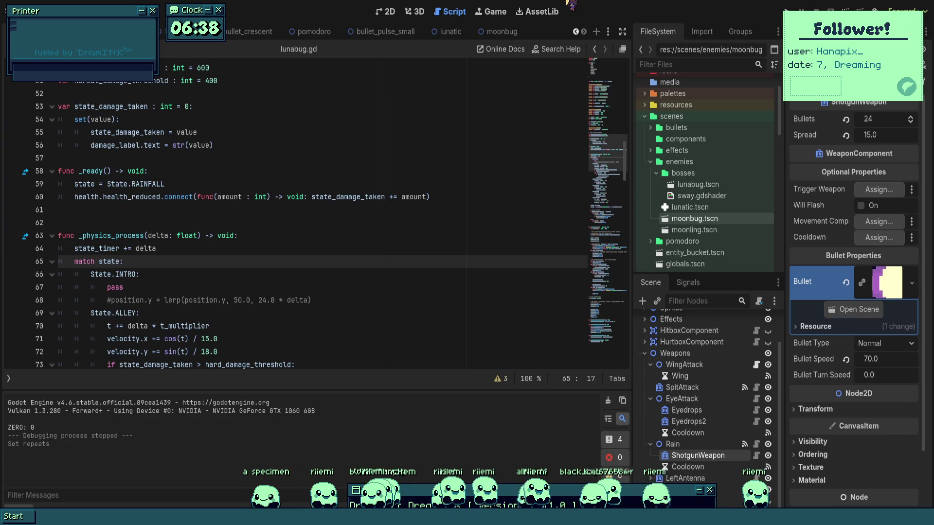
- Review the State.INTRO and state_timer lines in lunabug.gd and save
{"action": "left_click", "coordinate": [285, 279]}
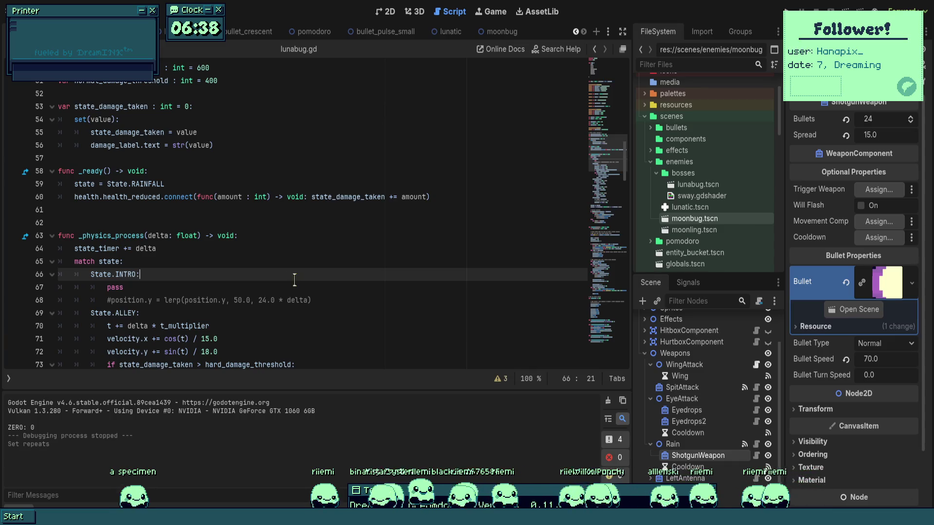
{"action": "scroll", "coordinate": [287, 276], "scroll_direction": "up", "scroll_amount": 1}
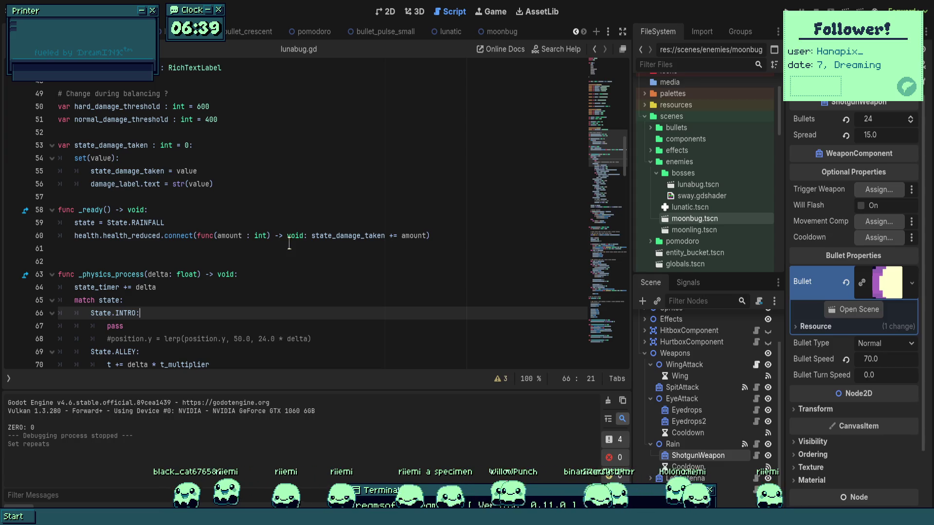
{"action": "scroll", "coordinate": [292, 219], "scroll_direction": "down", "scroll_amount": 2}
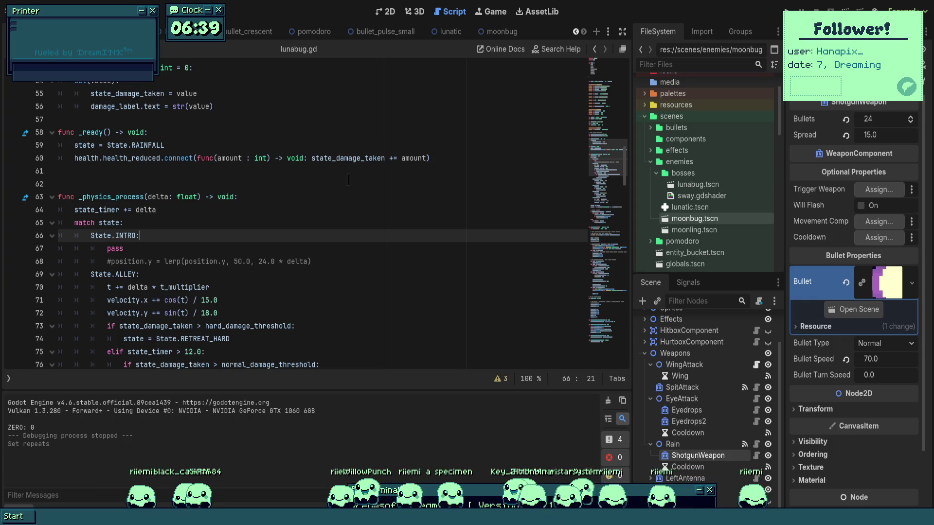
{"action": "left_click", "coordinate": [332, 208]}
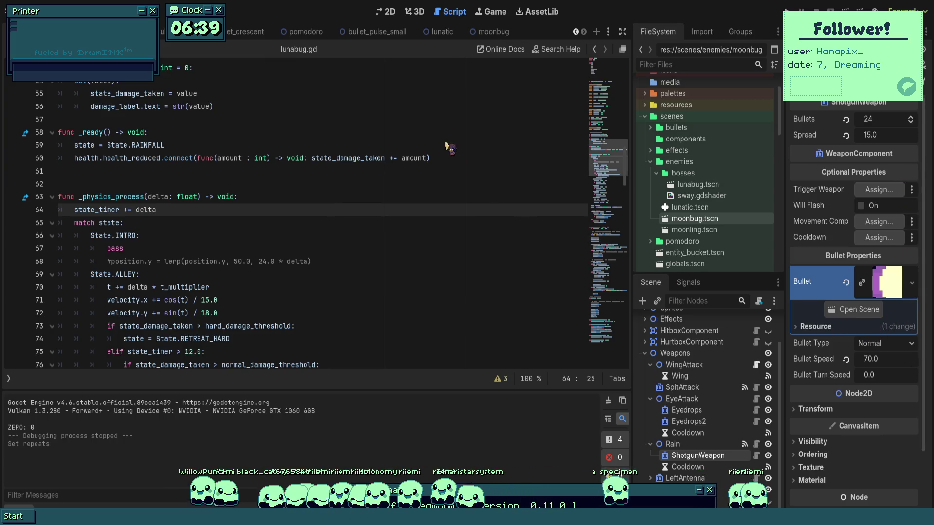
{"action": "key", "text": "ctrl+s"}
{"action": "type", "text": "64"}
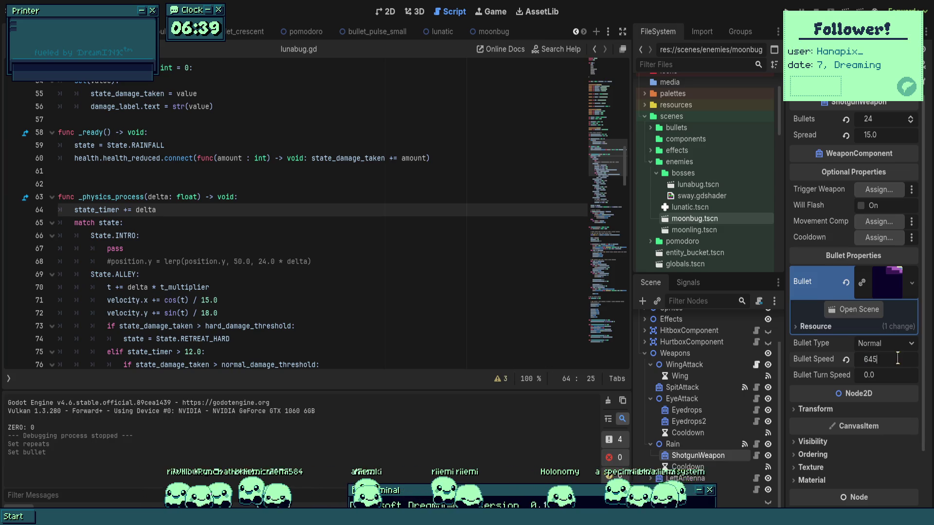
- Confirm a Rain bullet speed of 64.0, save, and run the game
{"action": "key", "text": "Return"}
{"action": "key", "text": "ctrl+s"}
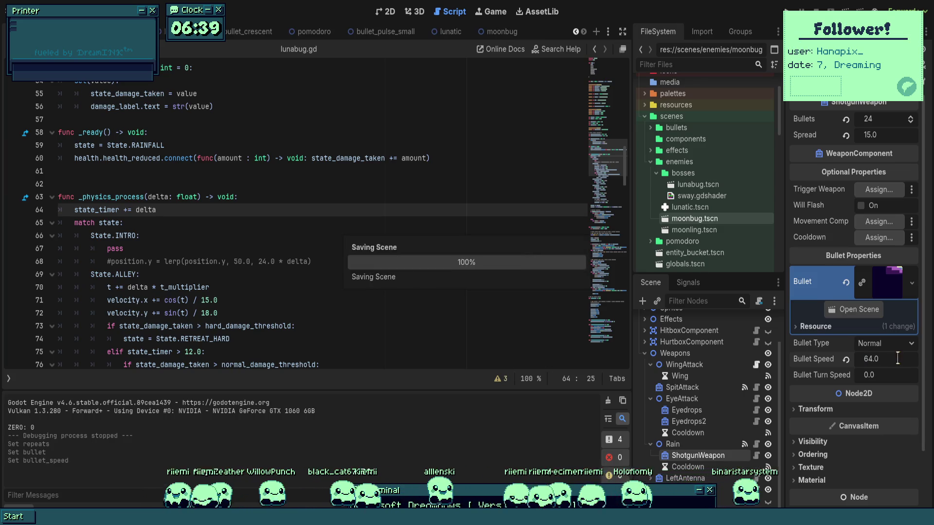
{"action": "left_click", "coordinate": [883, 137]}
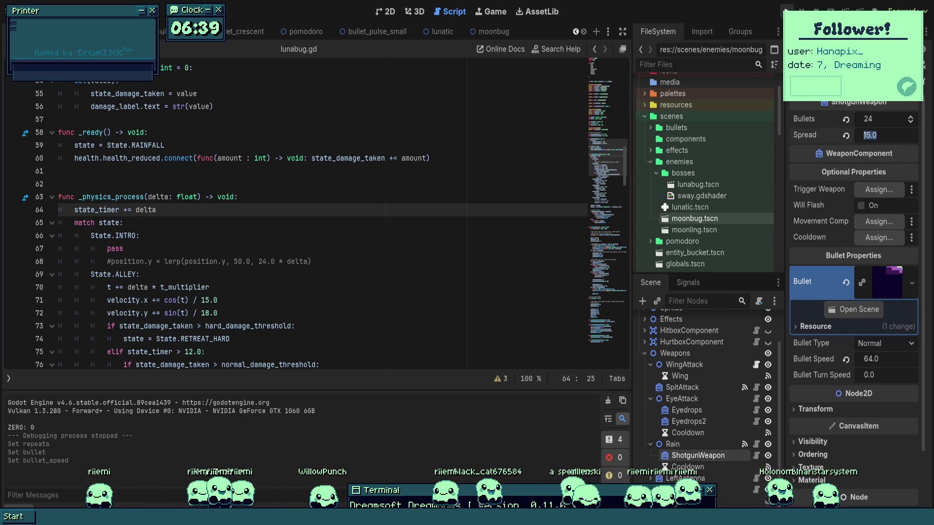
{"action": "key", "text": "F5"}
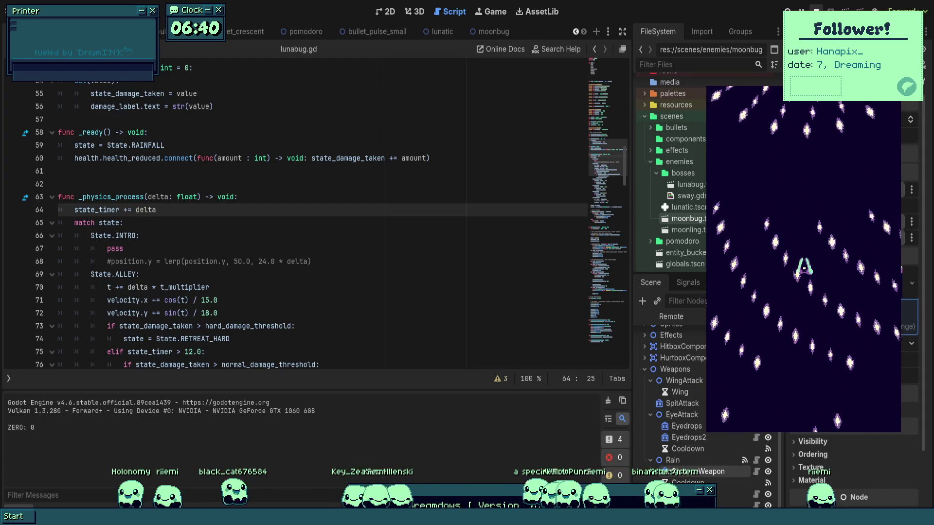
- Watch the denser rain barrage, then stop the game with F8
{"action": "key", "text": "F8"}
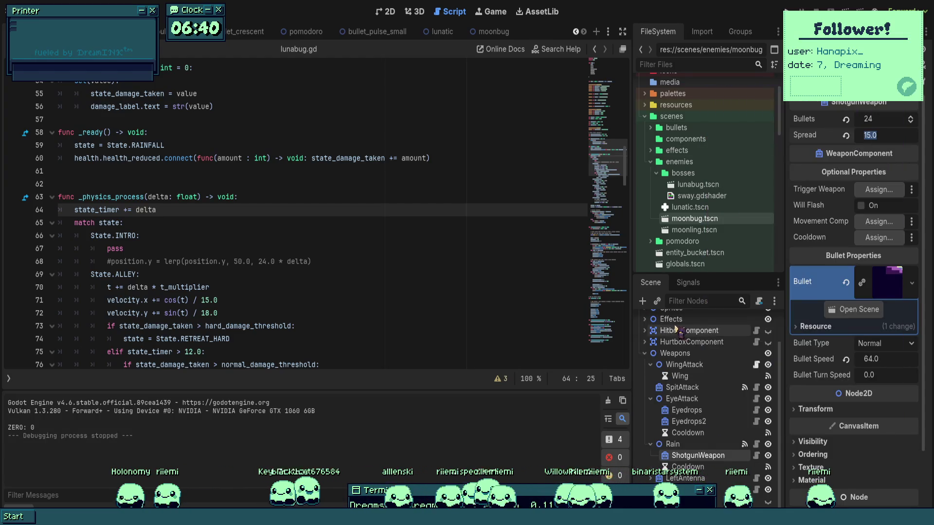
{"action": "scroll", "coordinate": [400, 295], "scroll_direction": "down", "scroll_amount": 13}
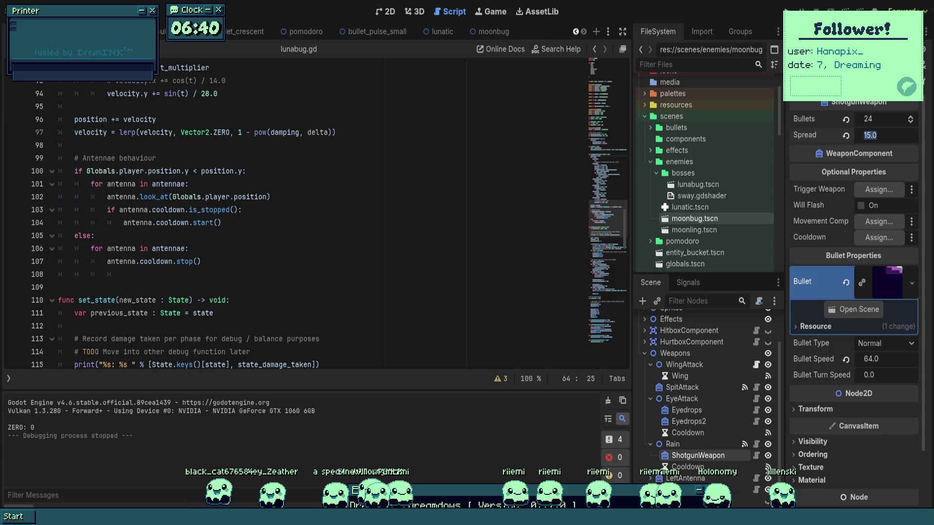
- Select the Lunabug root node and scroll lunabug.gd up to the enum State
{"action": "scroll", "coordinate": [705, 389], "scroll_direction": "up", "scroll_amount": 2}
{"action": "left_click", "coordinate": [668, 320]}
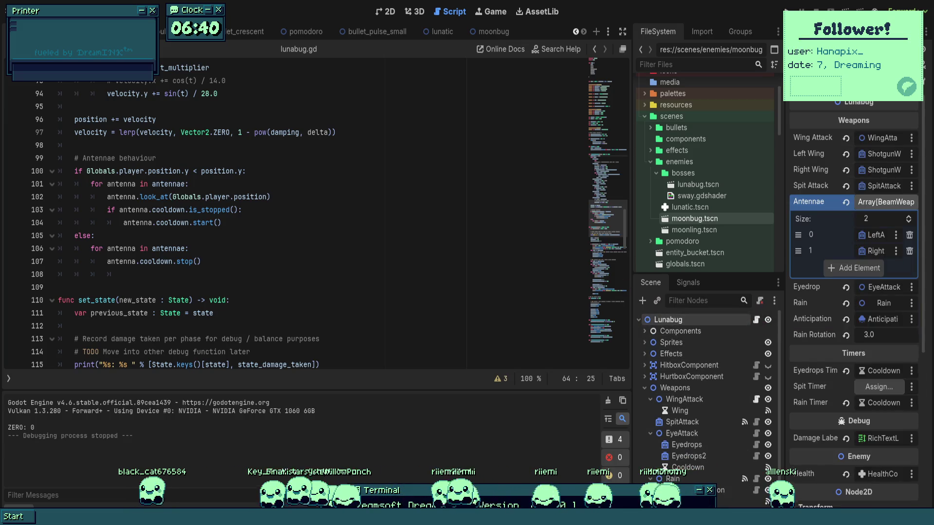
{"action": "scroll", "coordinate": [353, 194], "scroll_direction": "up", "scroll_amount": 2}
{"action": "scroll", "coordinate": [353, 194], "scroll_direction": "up", "scroll_amount": 20}
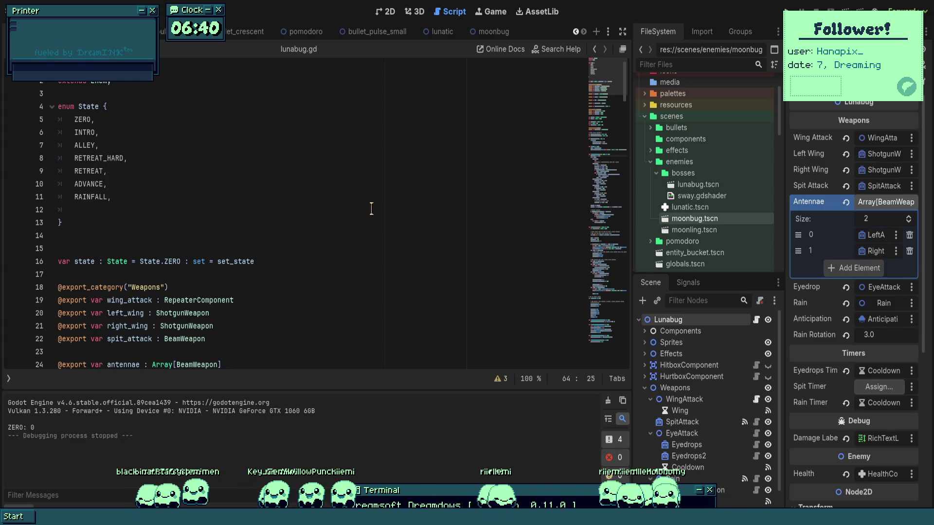
{"action": "scroll", "coordinate": [372, 208], "scroll_direction": "down", "scroll_amount": 8}
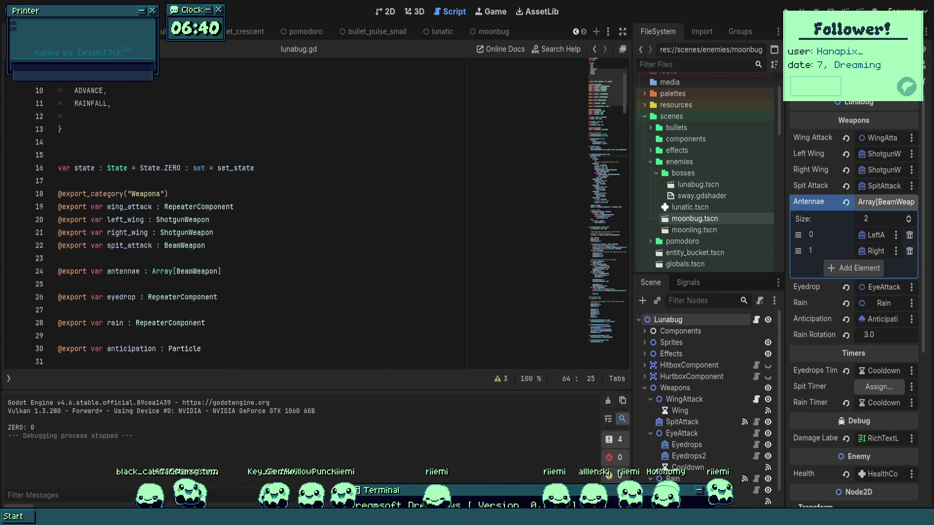
- Start a new line below the state variable for a moonbug variable
{"action": "left_click", "coordinate": [366, 199]}
{"action": "scroll", "coordinate": [364, 197], "scroll_direction": "down", "scroll_amount": 4}
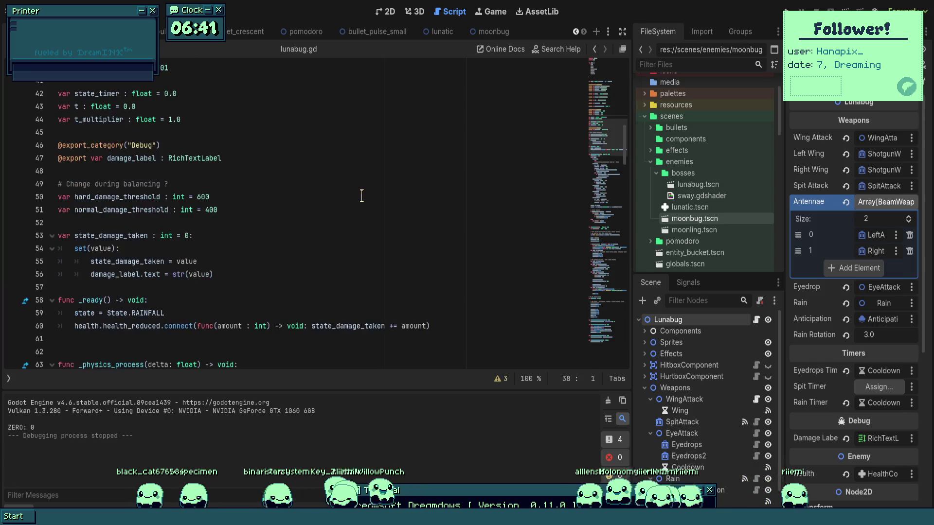
{"action": "scroll", "coordinate": [371, 202], "scroll_direction": "up", "scroll_amount": 13}
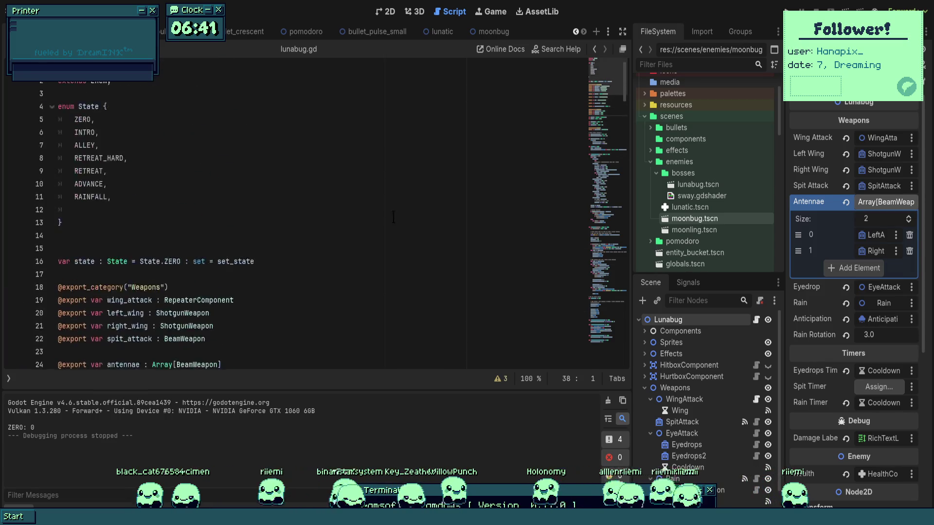
{"action": "left_click", "coordinate": [364, 279]}
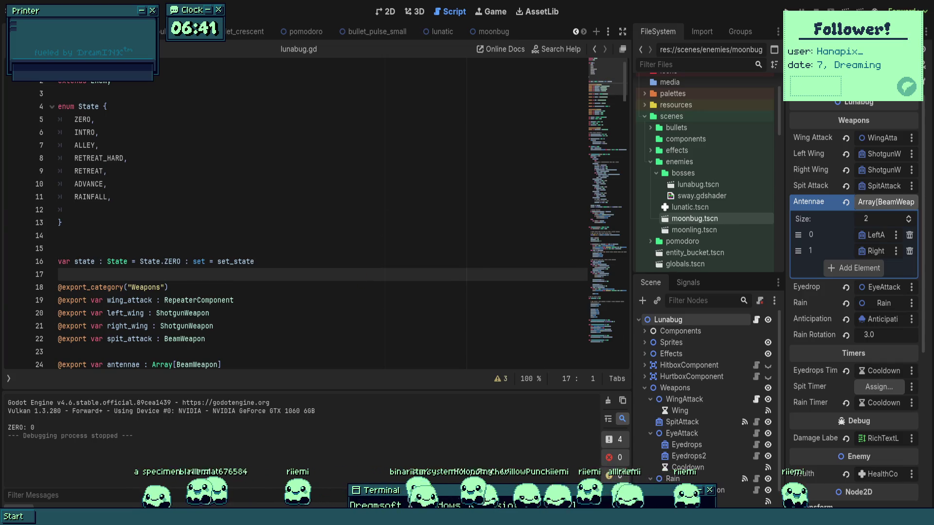
{"action": "key", "text": "Return"}
{"action": "type", "text": "var moonbug_s"}
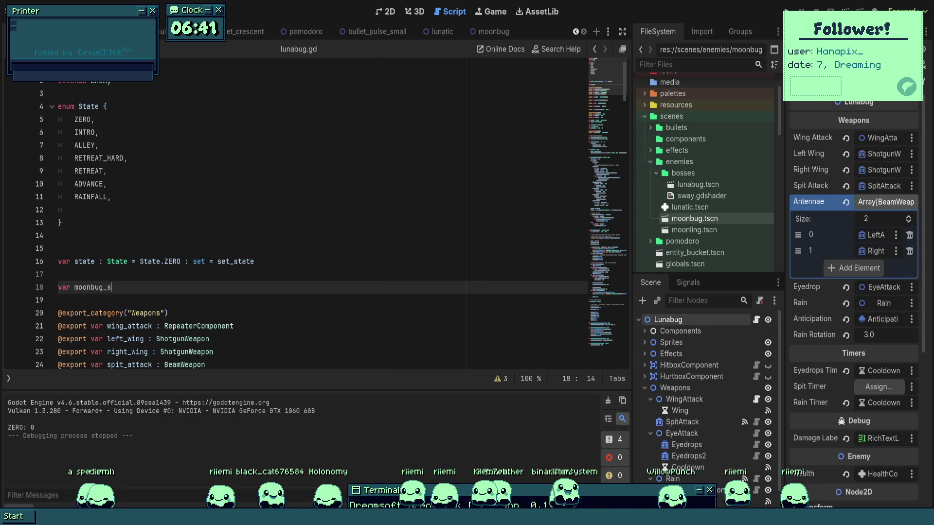
- Declare a PackedScene variable preloading moonbug.tscn and save the script
{"action": "type", "text": "cene : "}
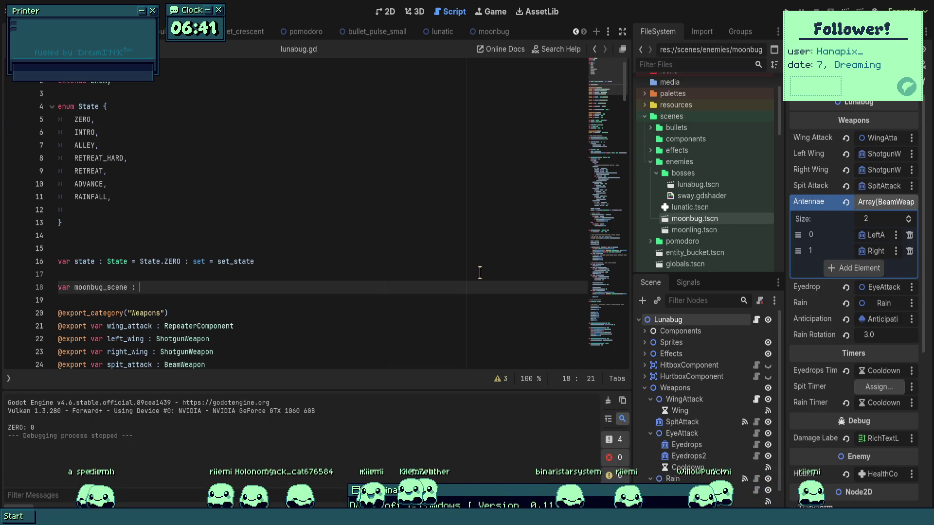
{"action": "type", "text": "PackedScene = preload(\":"}
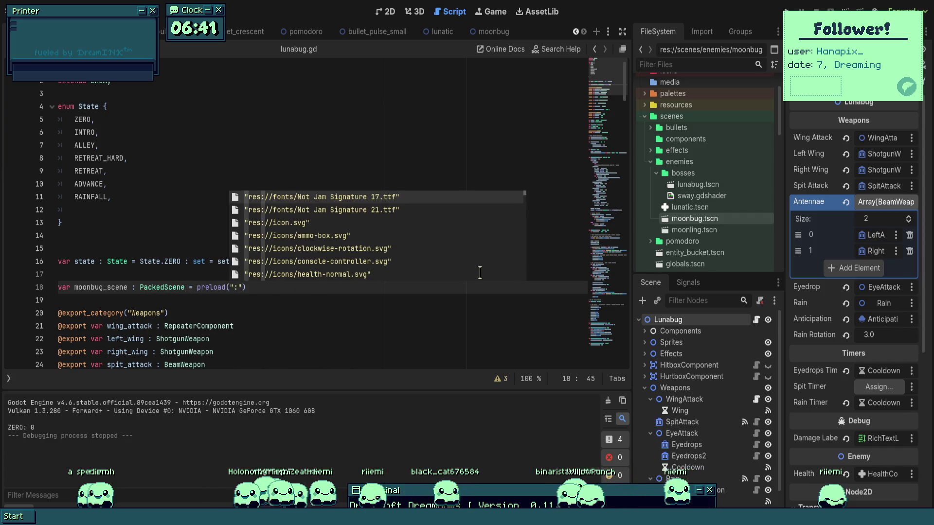
{"action": "key", "text": "BackSpace"}
{"action": "type", "text": "moonb"}
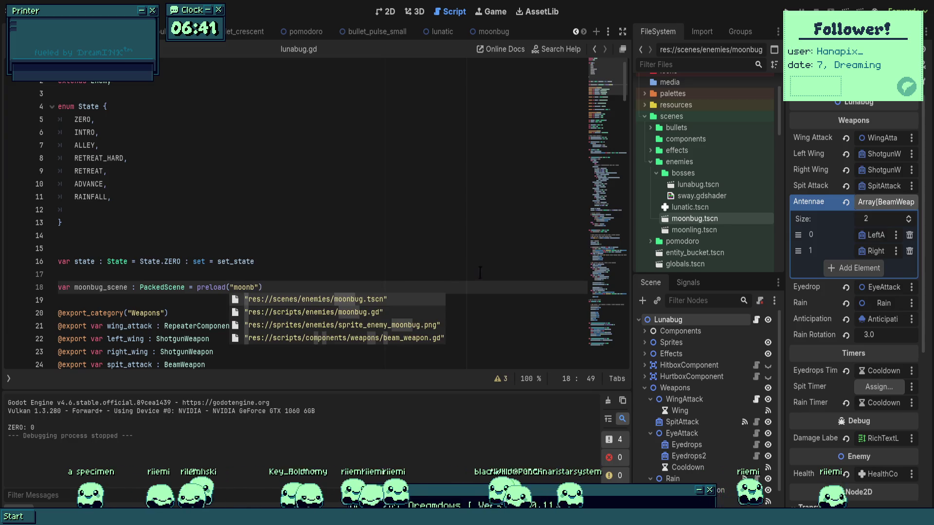
{"action": "key", "text": "Return"}
{"action": "key", "text": "ctrl+s"}
- Scroll lunabug.gd down to the State.RAINFALL sine-drift code
{"action": "left_click", "coordinate": [412, 317]}
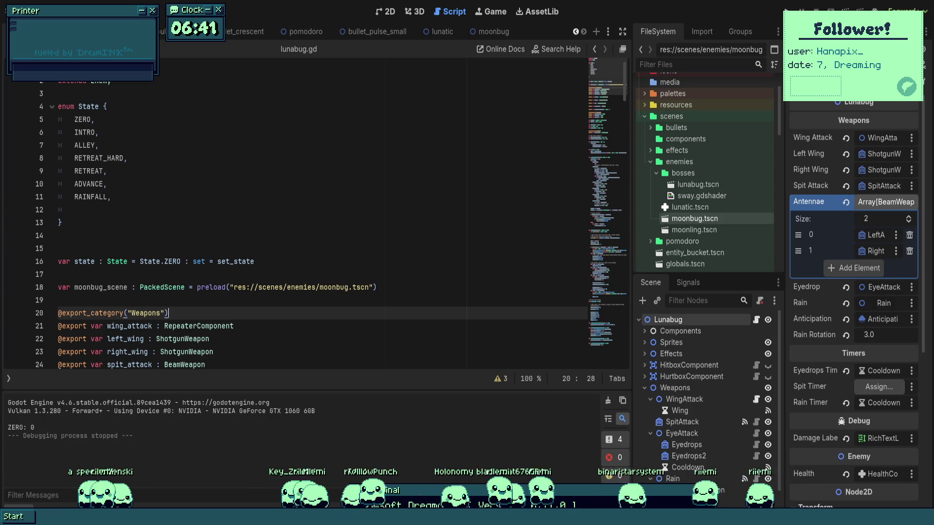
{"action": "scroll", "coordinate": [413, 316], "scroll_direction": "down", "scroll_amount": 2}
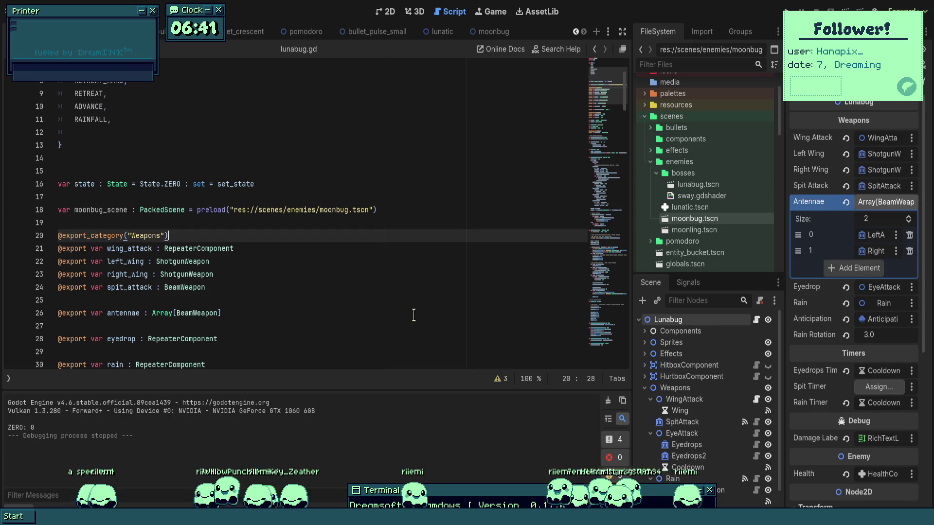
{"action": "scroll", "coordinate": [414, 316], "scroll_direction": "down", "scroll_amount": 4}
{"action": "scroll", "coordinate": [412, 315], "scroll_direction": "down", "scroll_amount": 5}
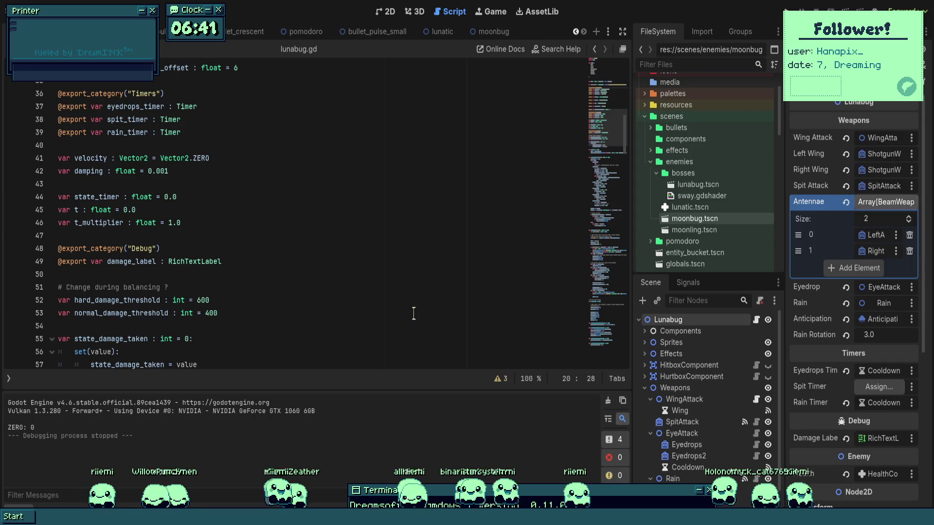
{"action": "scroll", "coordinate": [414, 313], "scroll_direction": "down", "scroll_amount": 3}
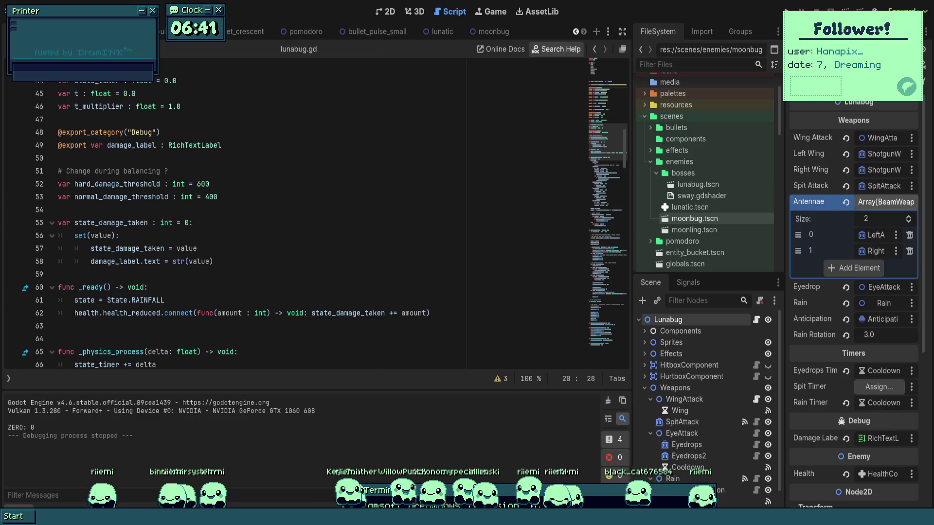
{"action": "left_click", "coordinate": [333, 218]}
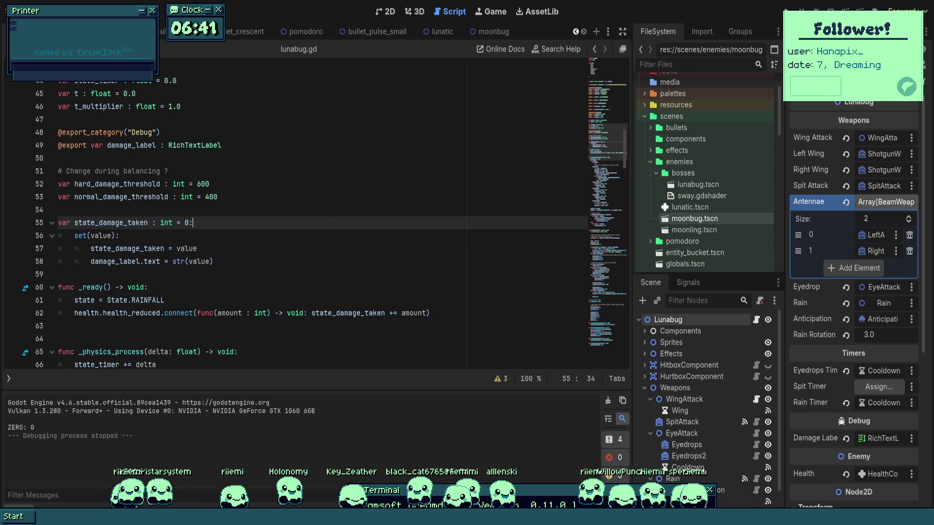
{"action": "scroll", "coordinate": [274, 275], "scroll_direction": "down", "scroll_amount": 6}
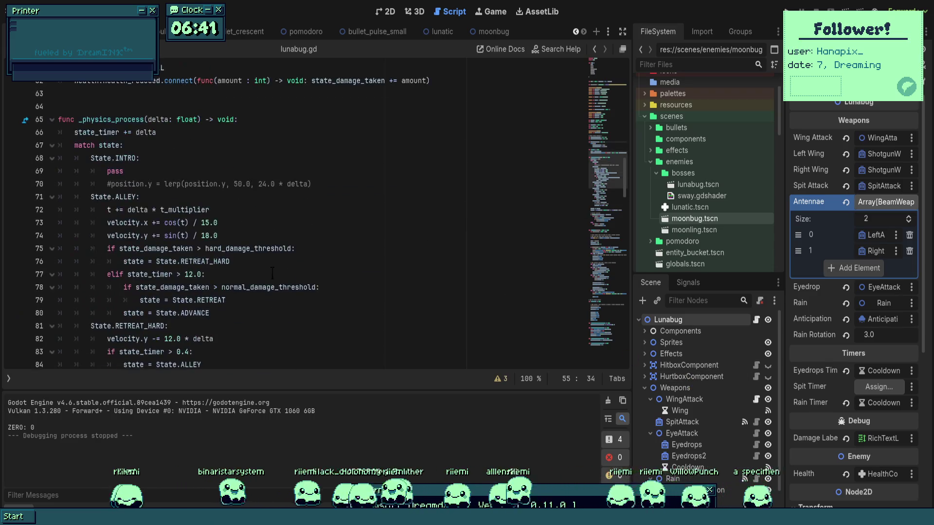
{"action": "scroll", "coordinate": [223, 211], "scroll_direction": "down", "scroll_amount": 8}
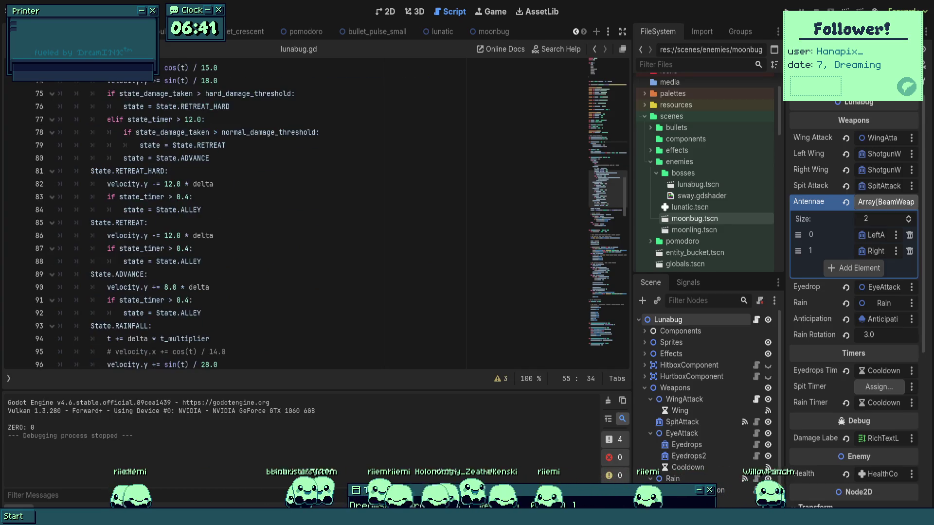
- Delete the RAINFALL drift code on lines 94–96, leaving a bare pass, and save
{"action": "mouse_move", "coordinate": [106, 184]}
{"action": "left_mouse_down"}
{"action": "mouse_move", "coordinate": [228, 201]}
{"action": "mouse_move", "coordinate": [254, 214]}
{"action": "left_mouse_up"}
{"action": "key", "text": "BackSpace"}
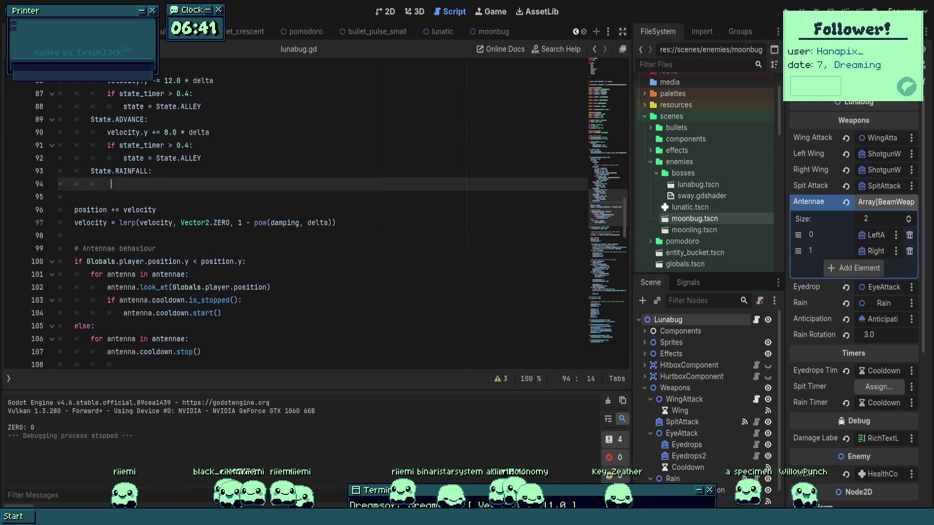
{"action": "type", "text": "pass"}
{"action": "key", "text": "ctrl+s"}
{"action": "left_click", "coordinate": [283, 171]}
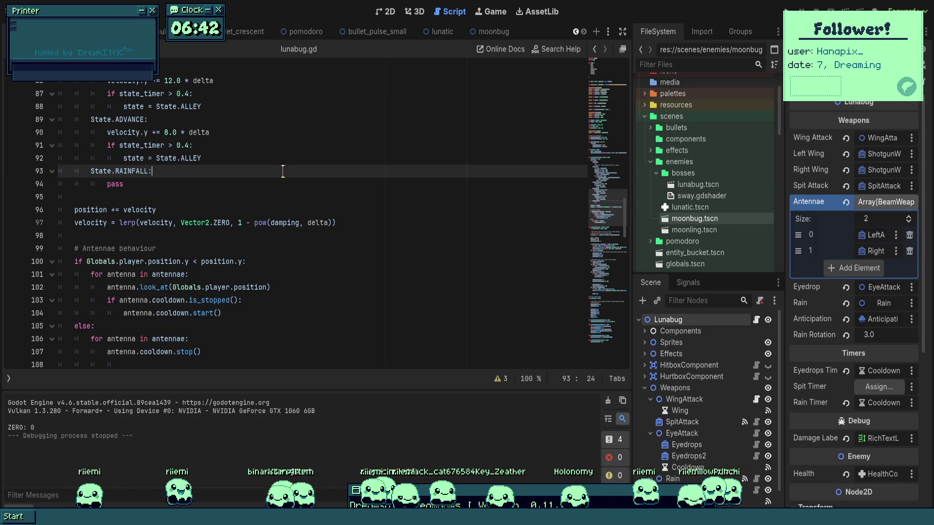
- Playtest the rain barrage, stop the game, and save the script again
{"action": "key", "text": "F5"}
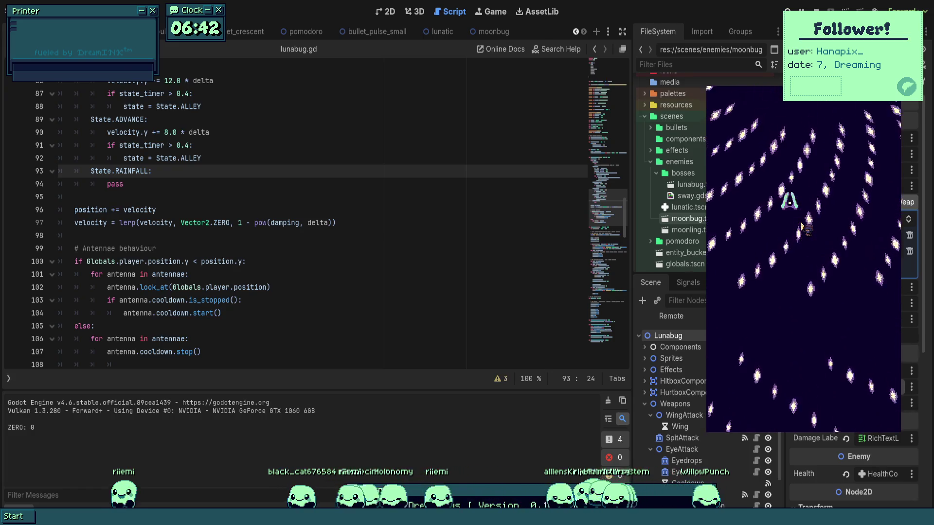
{"action": "key", "text": "F8"}
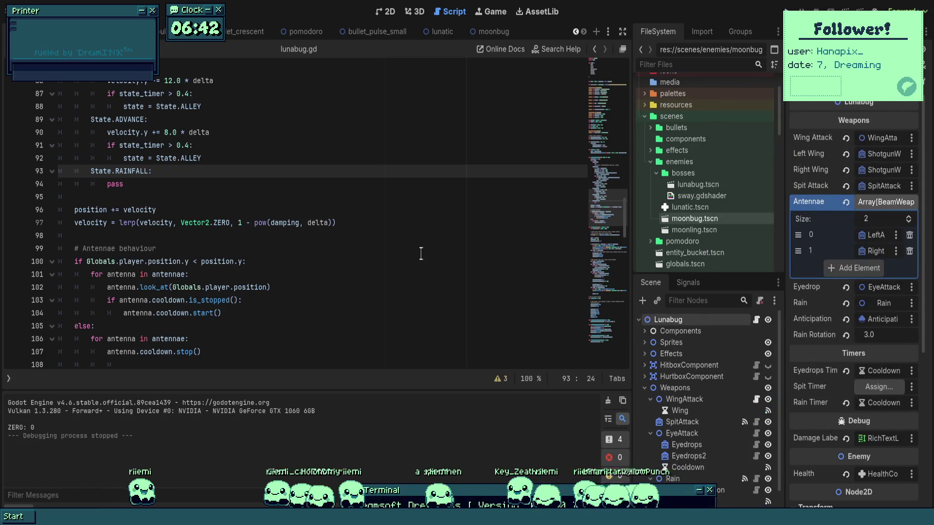
{"action": "left_click", "coordinate": [422, 248]}
{"action": "key", "text": "ctrl+s"}
{"action": "scroll", "coordinate": [421, 248], "scroll_direction": "up", "scroll_amount": 7}
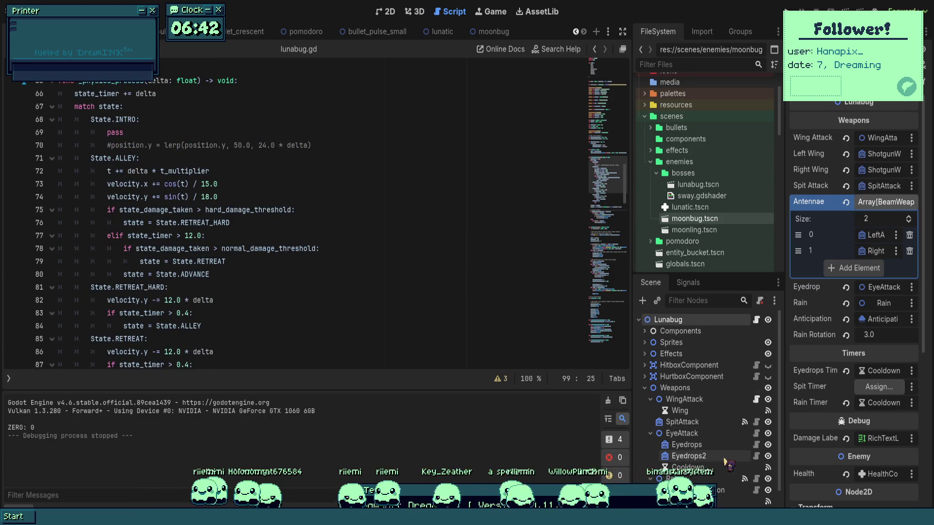
- Set the Lunabug's Rain Rotation to 1.0 and playtest the rain pattern
{"action": "left_click", "coordinate": [869, 334]}
{"action": "type", "text": "1"}
{"action": "key", "text": "Return"}
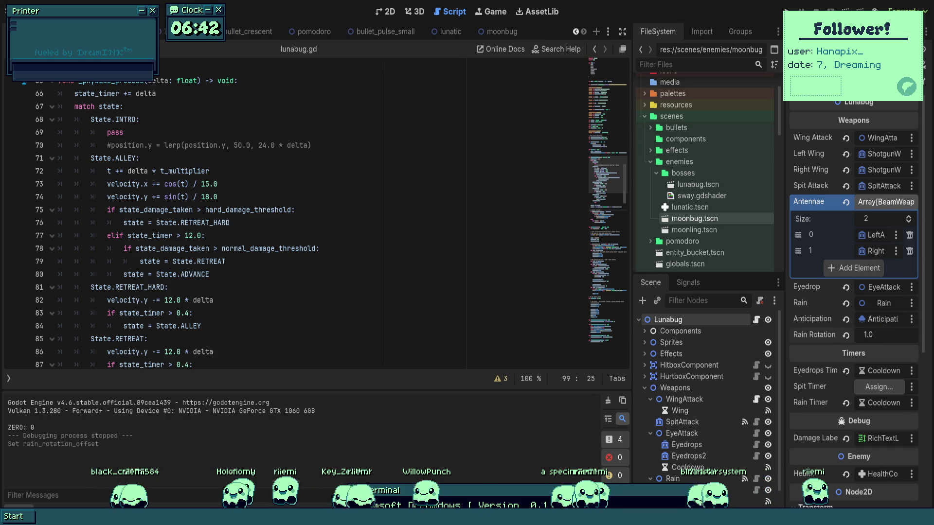
{"action": "key", "text": "F5"}
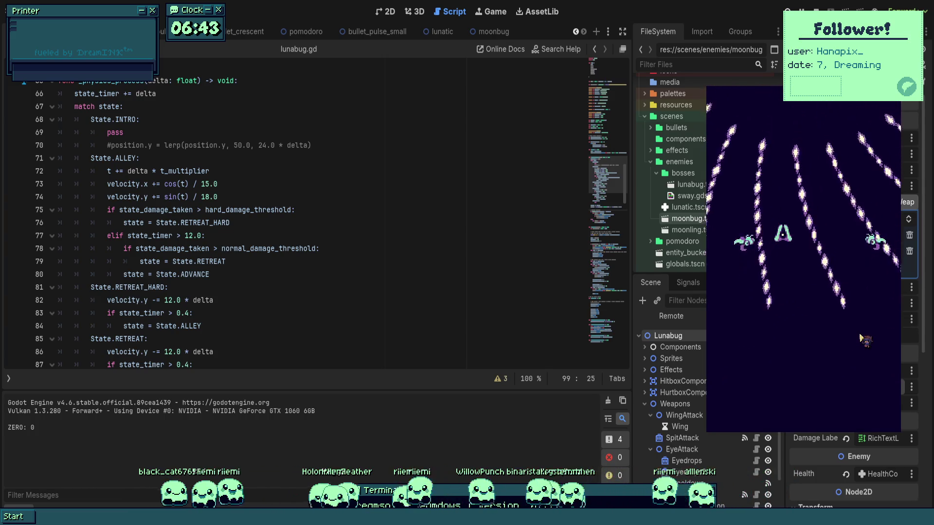
{"action": "key", "text": "F8"}
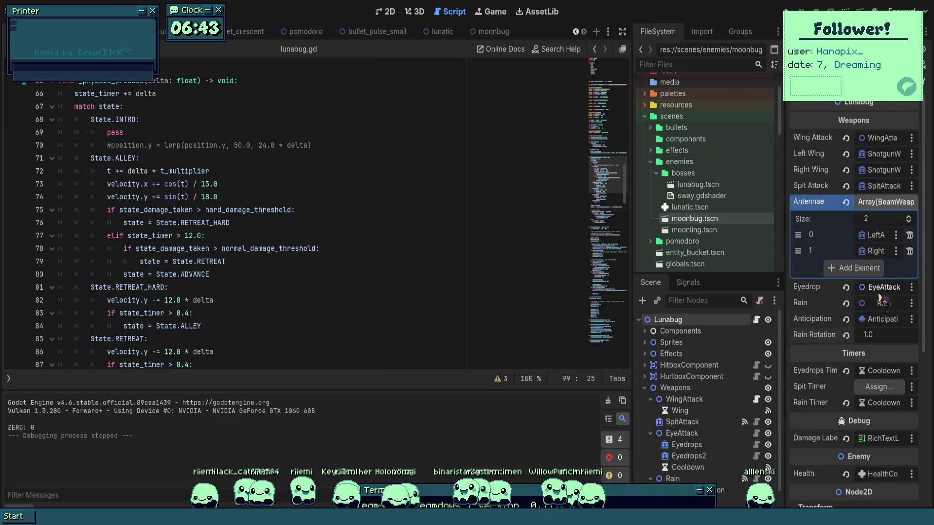
- Change Rain Rotation to 4.0, save, and playtest again while moving the ship
{"action": "scroll", "coordinate": [888, 350], "scroll_direction": "down", "scroll_amount": 5}
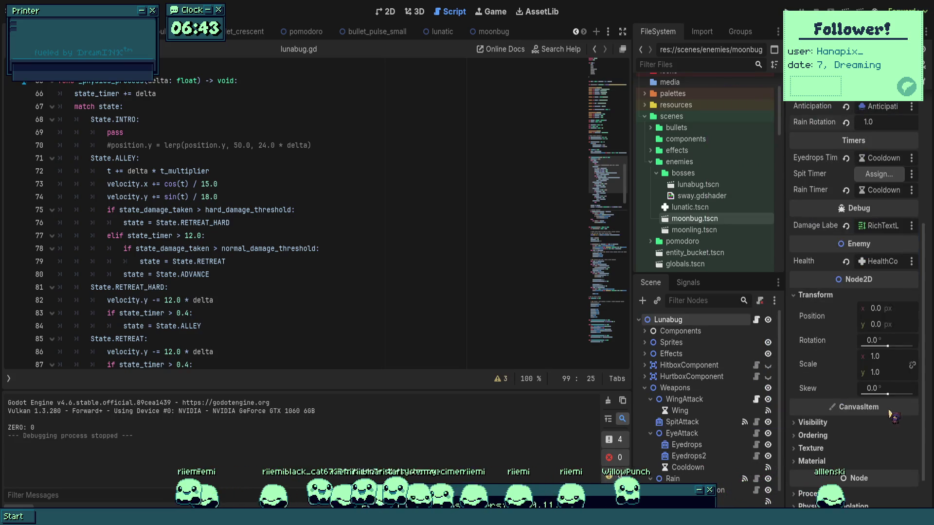
{"action": "scroll", "coordinate": [891, 415], "scroll_direction": "up", "scroll_amount": 5}
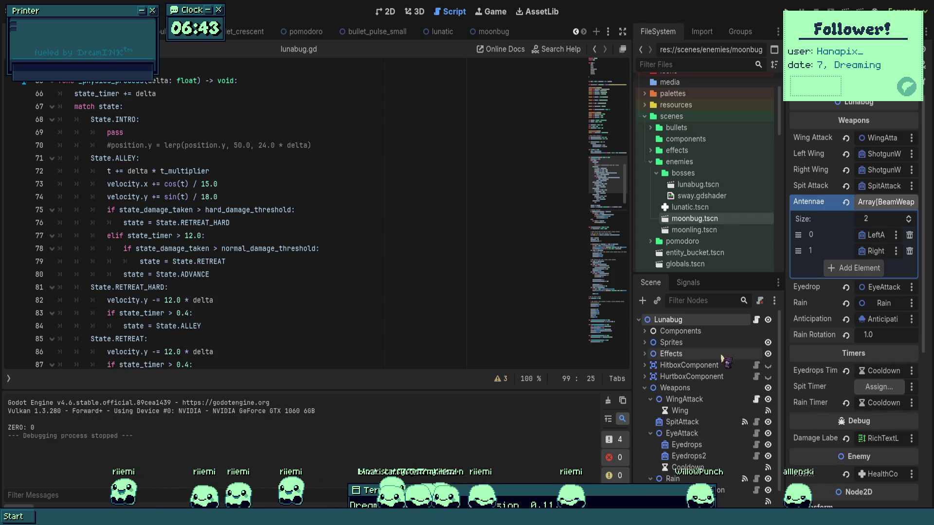
{"action": "type", "text": "4"}
{"action": "key", "text": "Return"}
{"action": "key", "text": "ctrl+s"}
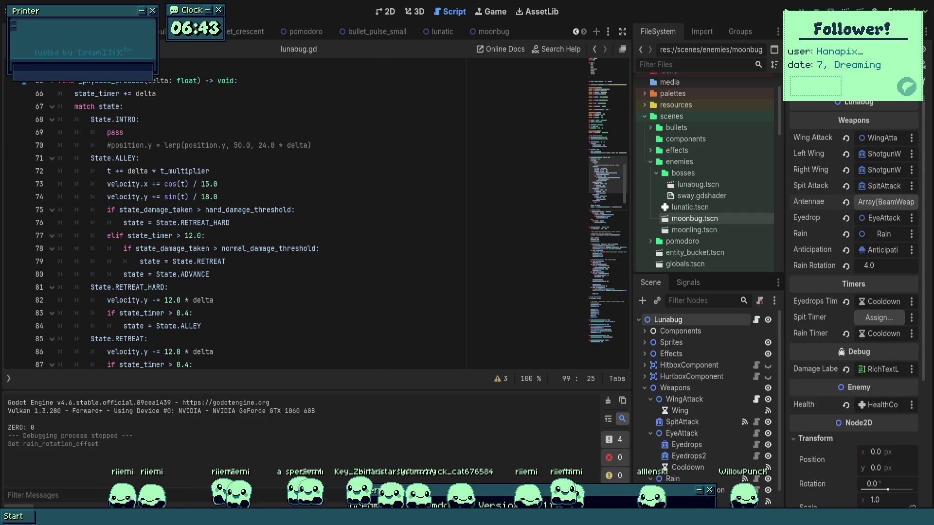
{"action": "key", "text": "F5"}
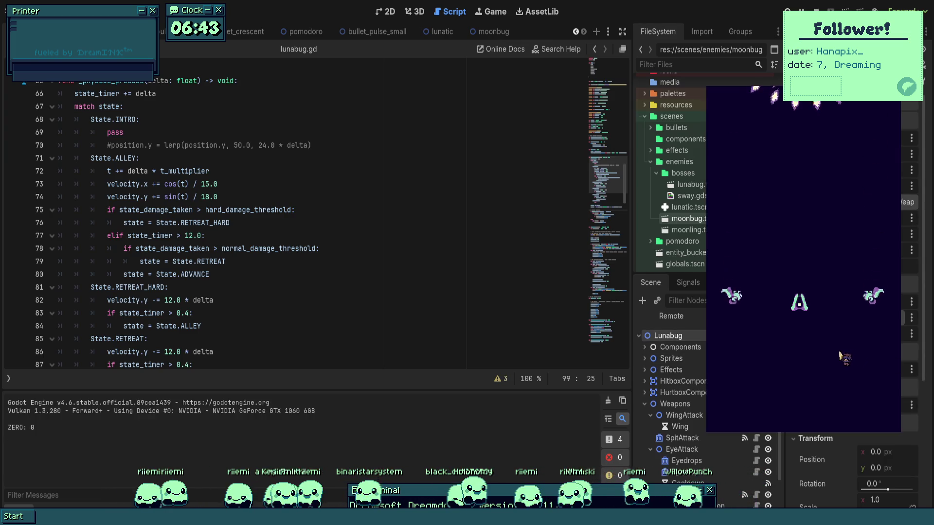
{"action": "key", "text": "Down"}
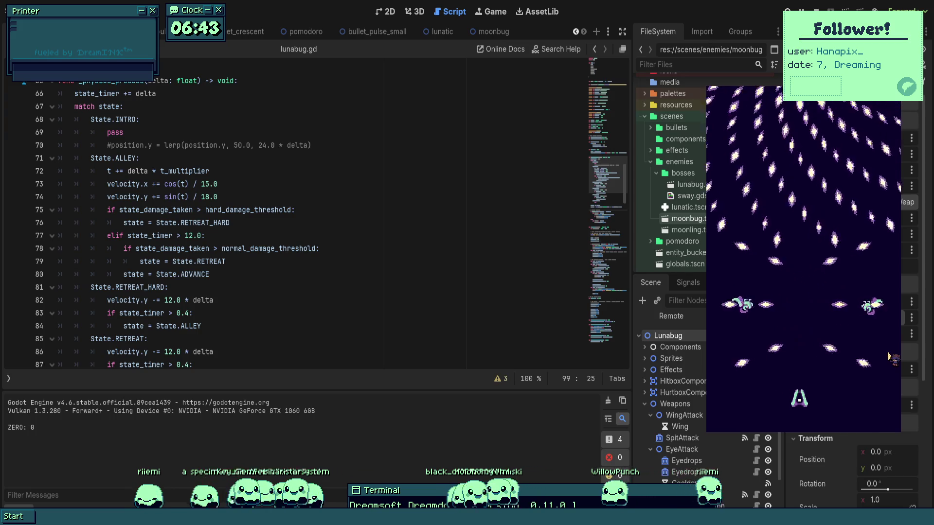
{"action": "key", "text": "Up"}
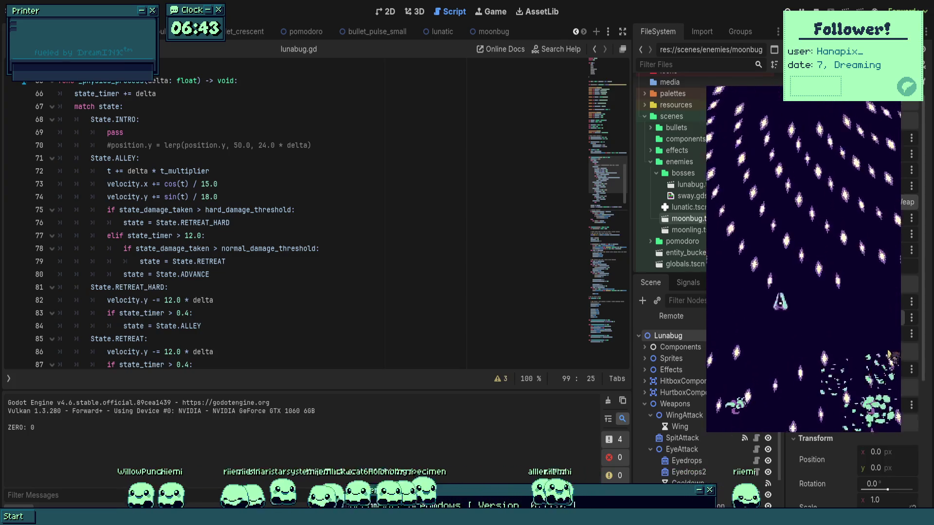
{"action": "key", "text": "F8"}
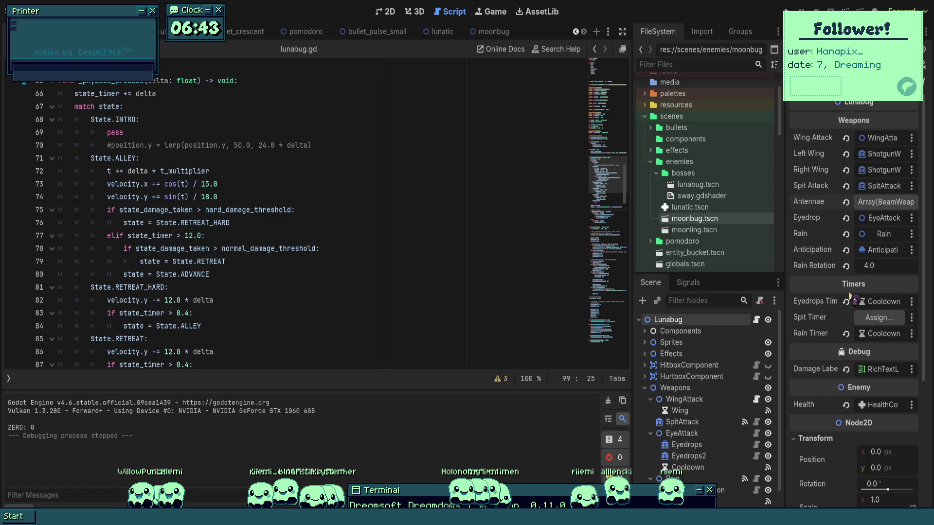
- Inspect the EyeAttack and Rain ShotgunWeapon settings, save the scene, and playtest
{"action": "left_click", "coordinate": [703, 434]}
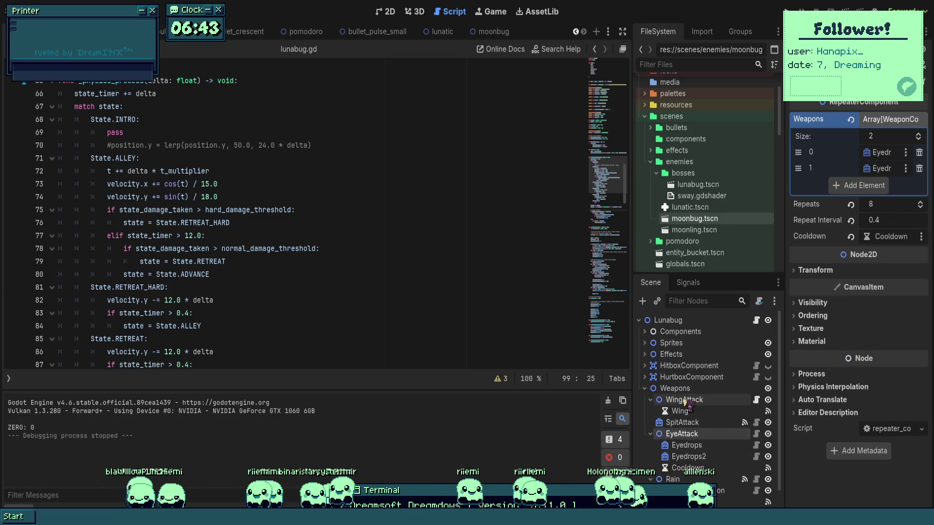
{"action": "scroll", "coordinate": [654, 392], "scroll_direction": "down", "scroll_amount": 2}
{"action": "left_click", "coordinate": [698, 456]}
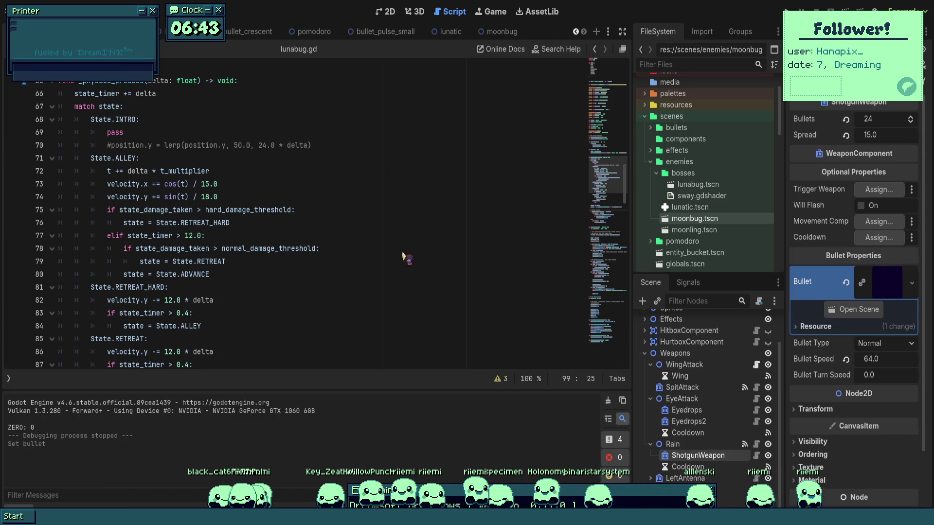
{"action": "left_click", "coordinate": [340, 248]}
{"action": "key", "text": "ctrl+s"}
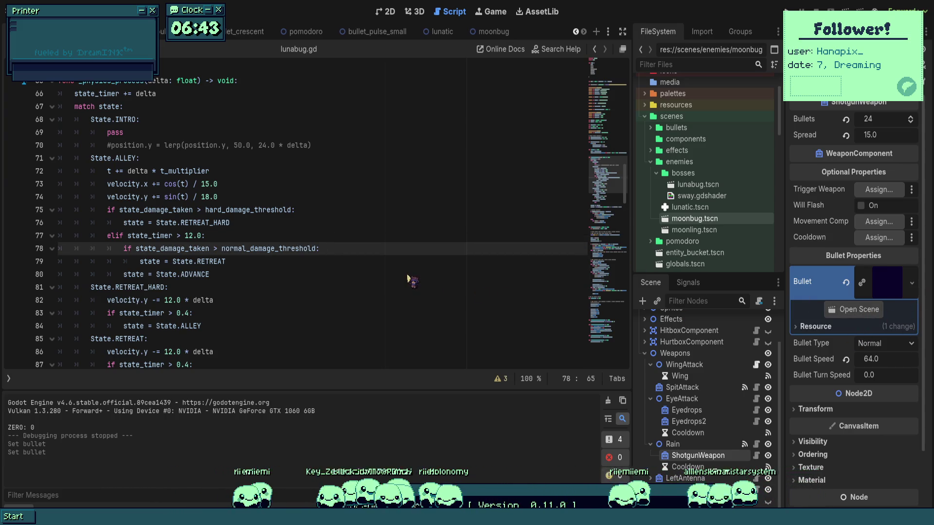
{"action": "key", "text": "F5"}
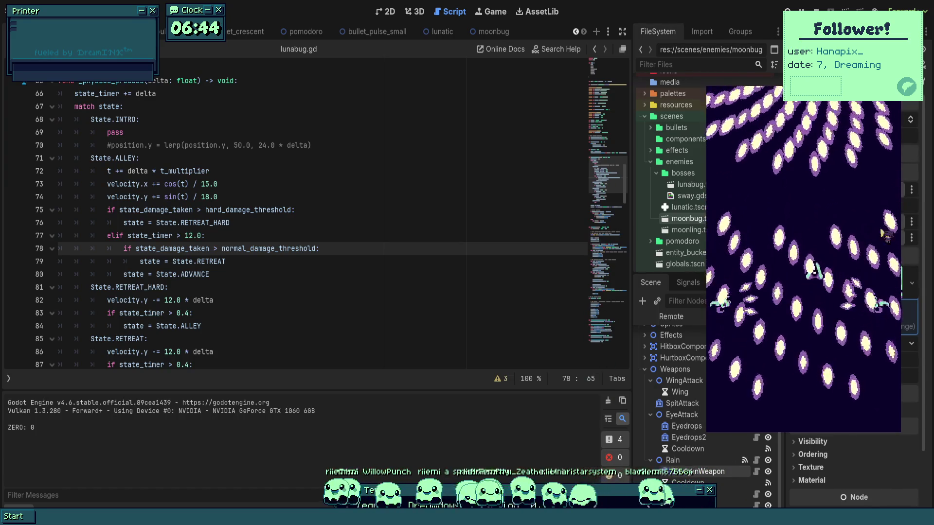
{"action": "key", "text": "F8"}
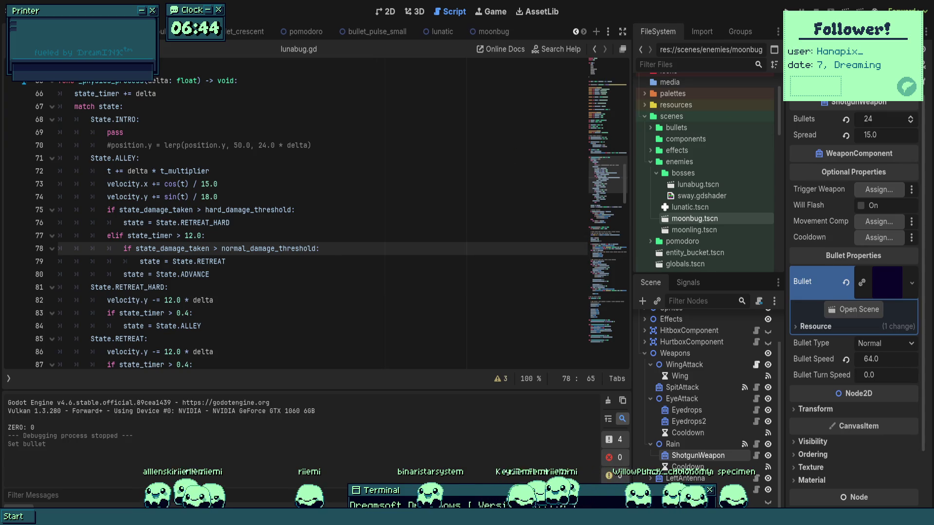
- Run the project again, then restore the RAINFALL block to a bare pass
{"action": "left_click", "coordinate": [787, 11]}
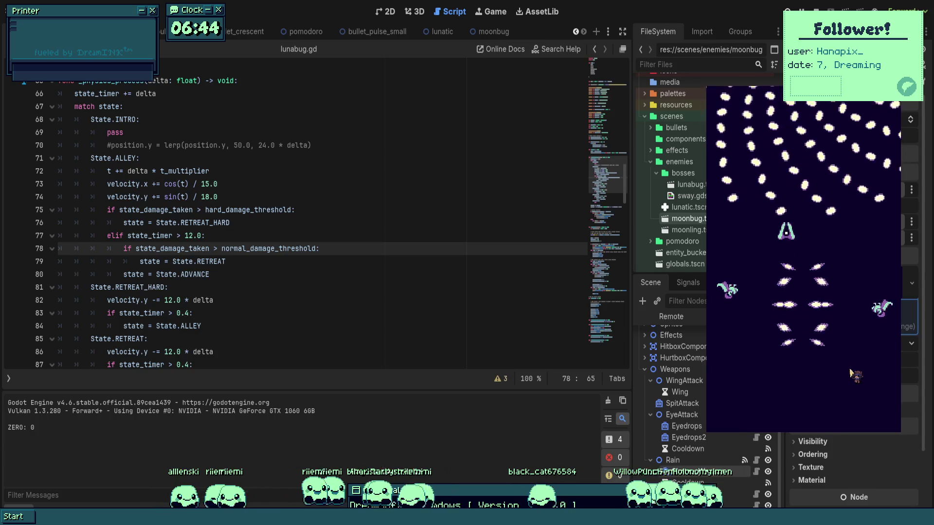
{"action": "scroll", "coordinate": [292, 214], "scroll_direction": "down", "scroll_amount": 8}
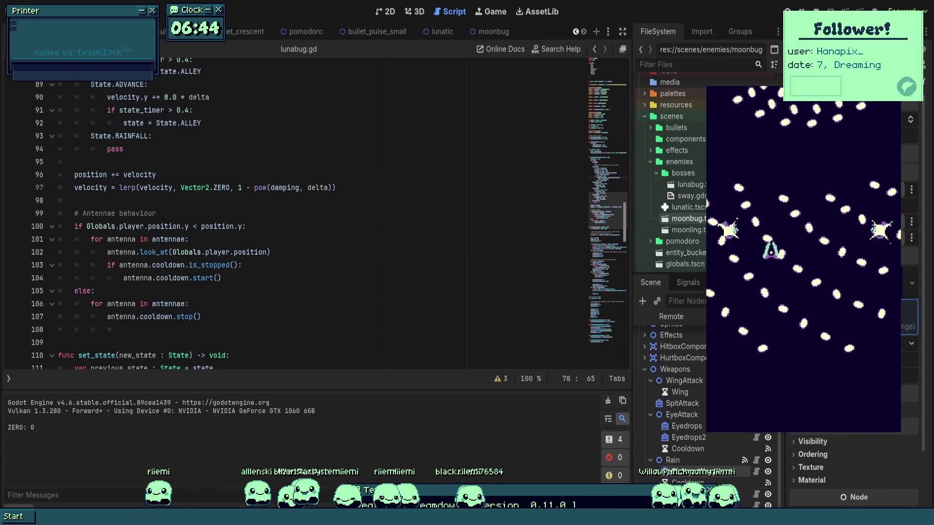
{"action": "left_click", "coordinate": [400, 278]}
{"action": "key", "text": "ctrl+z"}
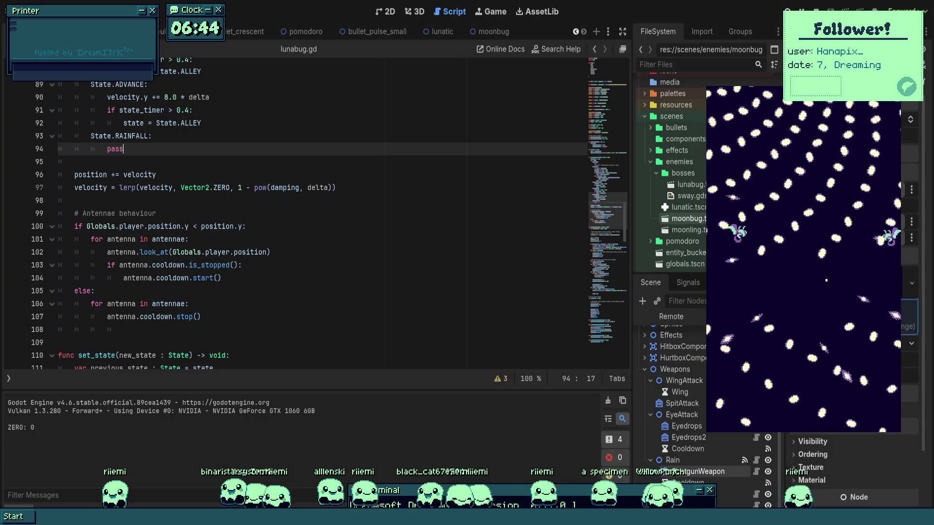
{"action": "type", "text": "pass"}
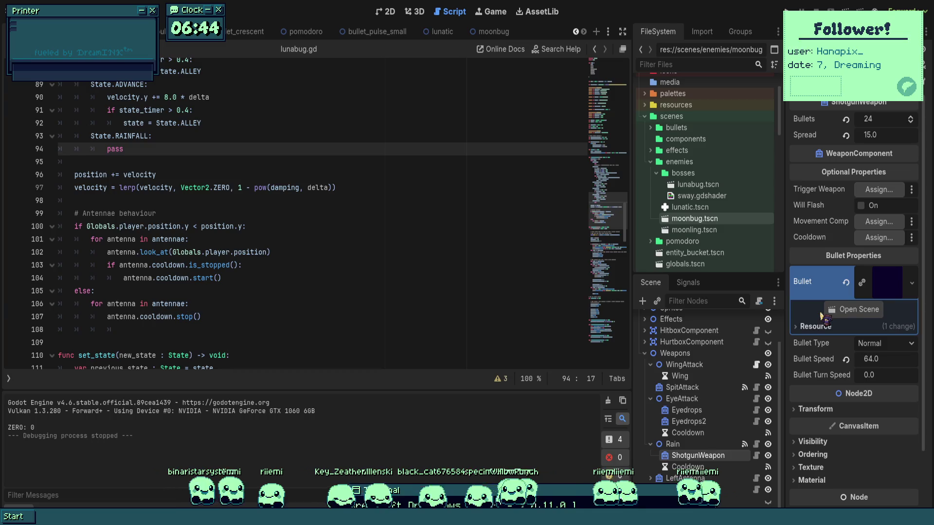
- Drop a new bullet .tscn onto the Rain ShotgunWeapon's Bullet slot, then review lunabug.gd near line 106
{"action": "left_click_drag", "start_coordinate": [822, 316], "coordinate": [887, 282]}
{"action": "left_click", "coordinate": [194, 291]}
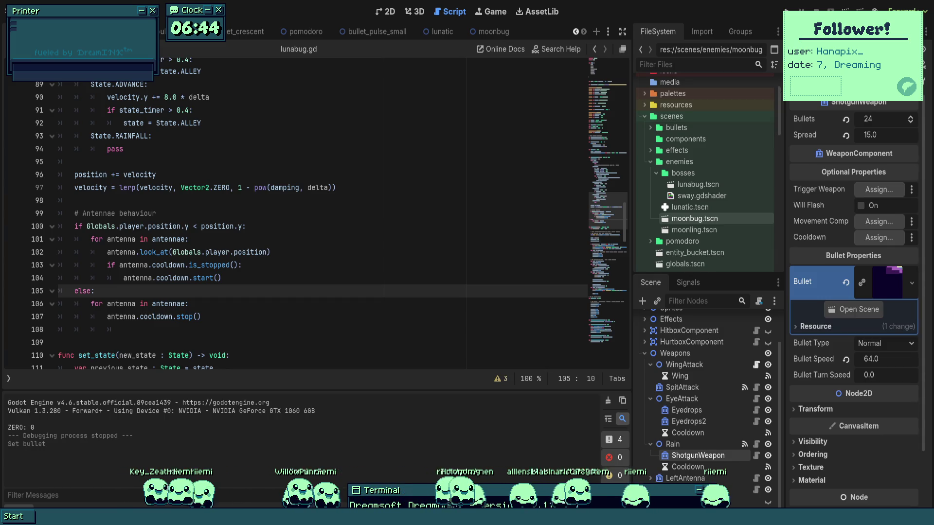
{"action": "left_click", "coordinate": [411, 304]}
{"action": "key", "text": "Up"}
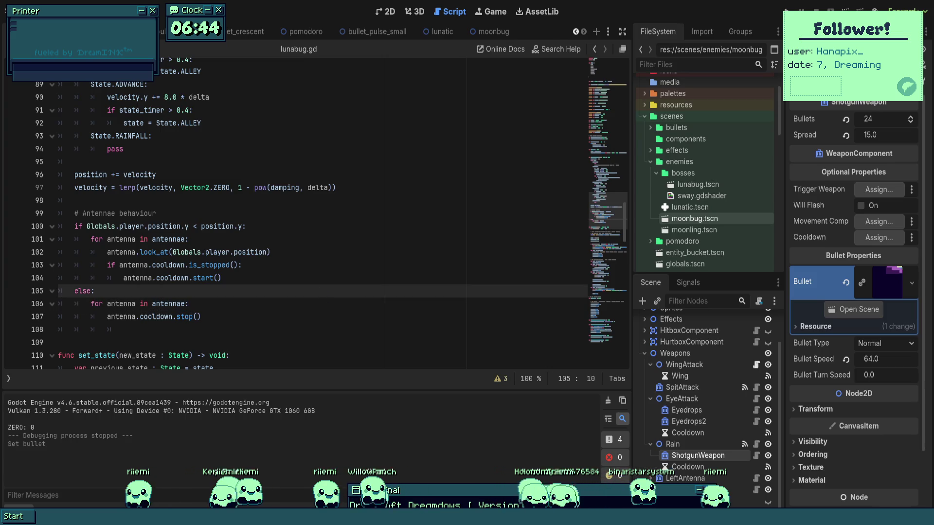
{"action": "scroll", "coordinate": [319, 299], "scroll_direction": "down", "scroll_amount": 5}
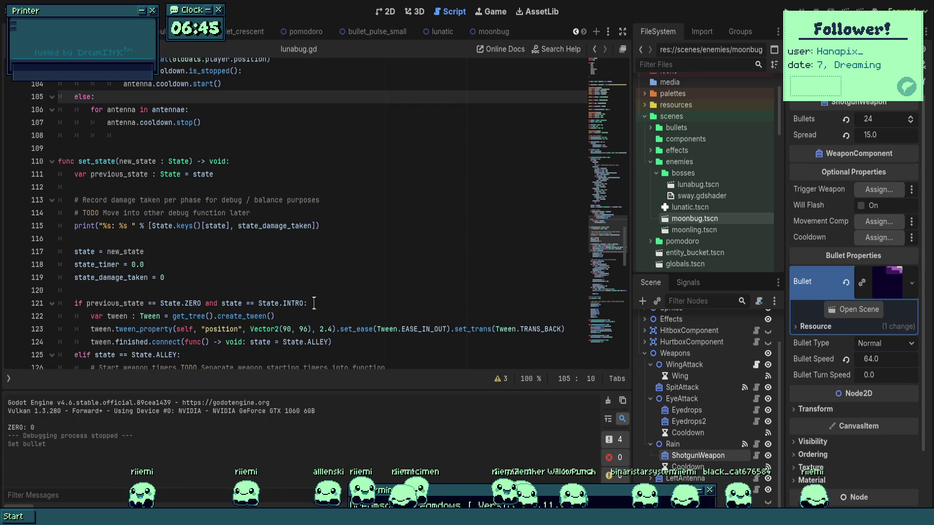
- Open a new line below the damping declaration at the top of lunabug.gd
{"action": "scroll", "coordinate": [315, 302], "scroll_direction": "up", "scroll_amount": 4}
{"action": "scroll", "coordinate": [314, 302], "scroll_direction": "up", "scroll_amount": 5}
{"action": "scroll", "coordinate": [314, 302], "scroll_direction": "up", "scroll_amount": 10}
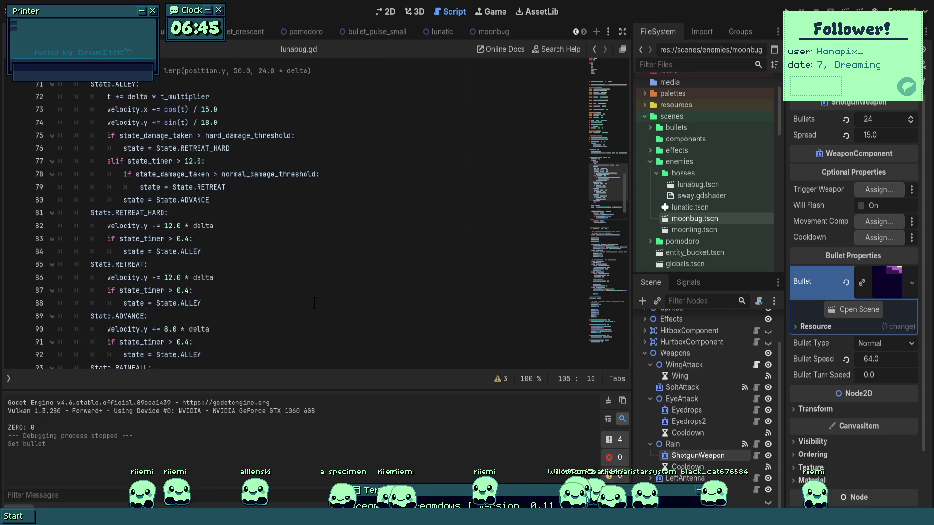
{"action": "scroll", "coordinate": [305, 304], "scroll_direction": "up", "scroll_amount": 5}
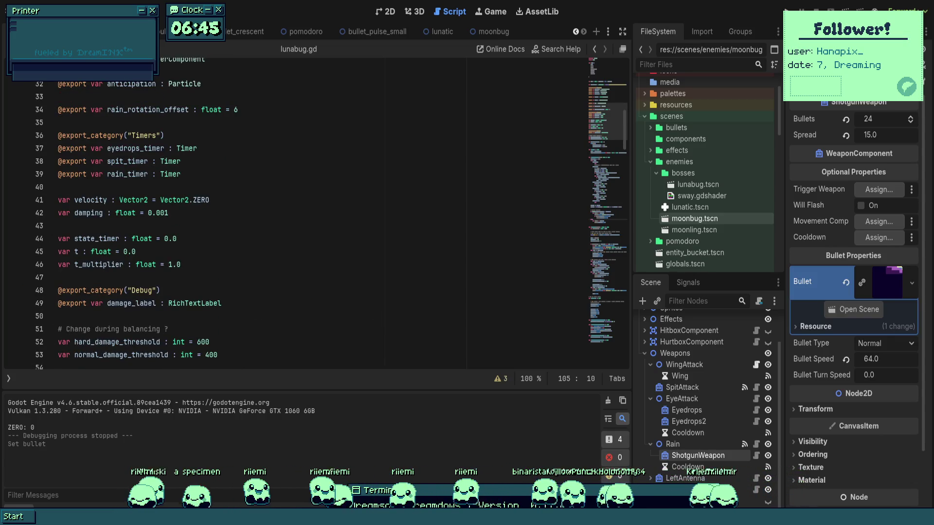
{"action": "left_click", "coordinate": [204, 226]}
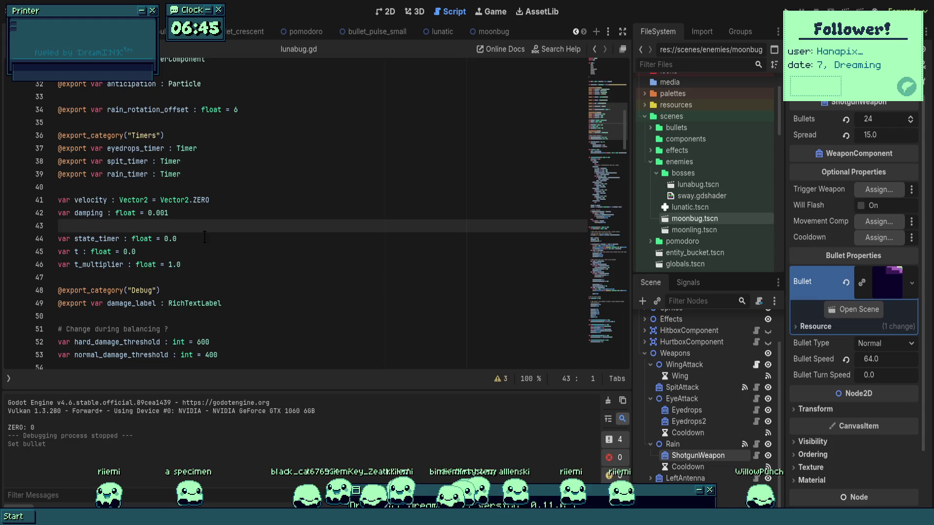
{"action": "key", "text": "Return"}
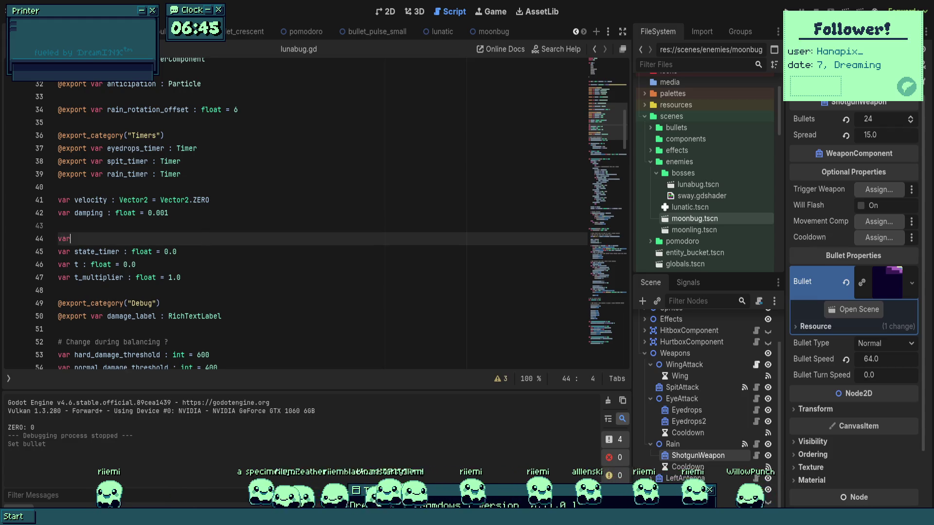
- Declare var state_counter : int = 0 there and save the script
{"action": "type", "text": " state_coun"}
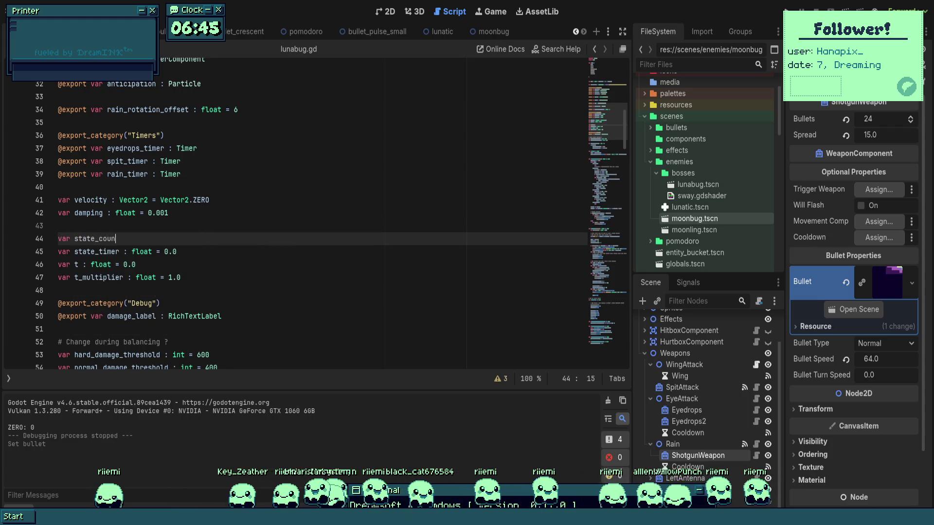
{"action": "key", "text": "BackSpace"}
{"action": "key", "text": "BackSpace"}
{"action": "key", "text": "BackSpace"}
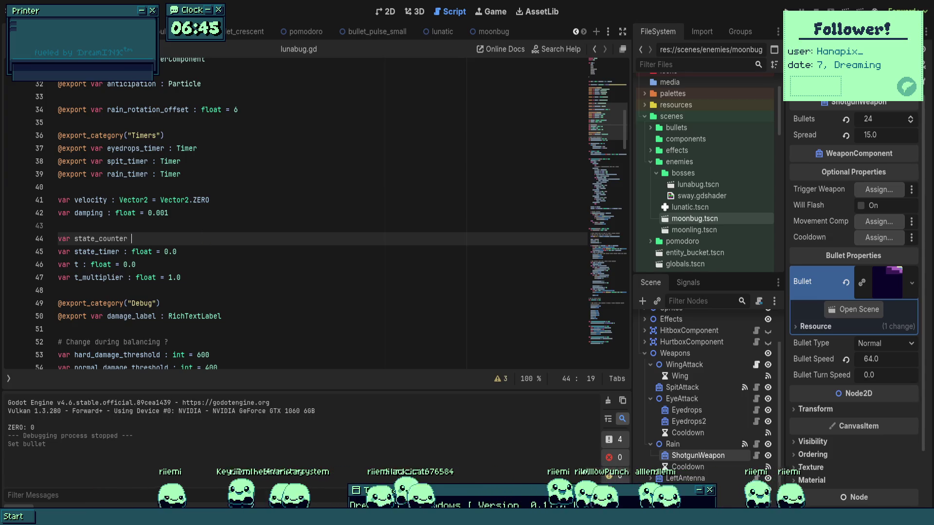
{"action": "key", "text": "BackSpace"}
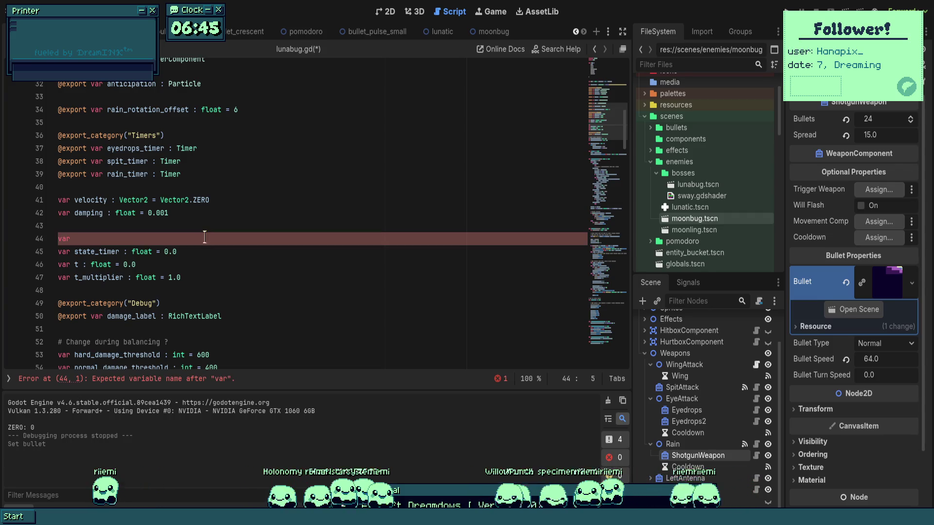
{"action": "type", "text": "state_counter :="}
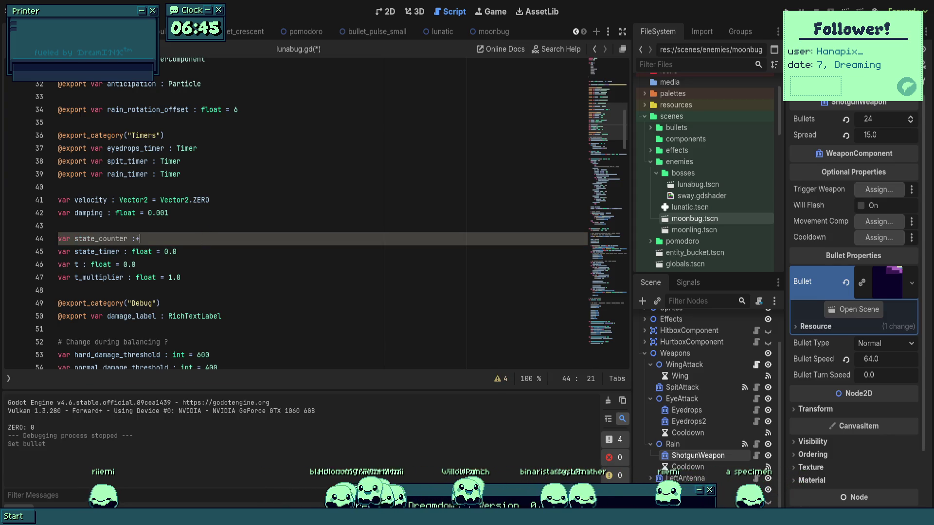
{"action": "key", "text": "BackSpace"}
{"action": "type", "text": "="}
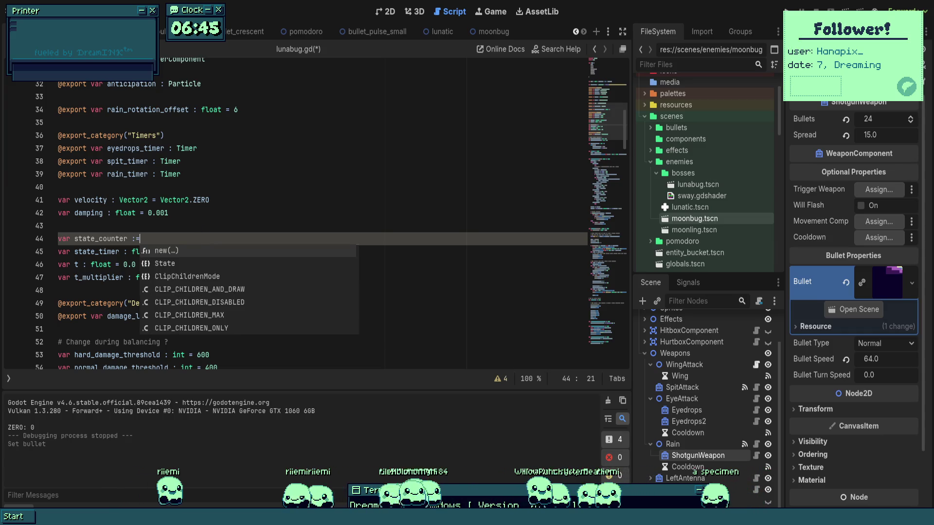
{"action": "key", "text": "BackSpace"}
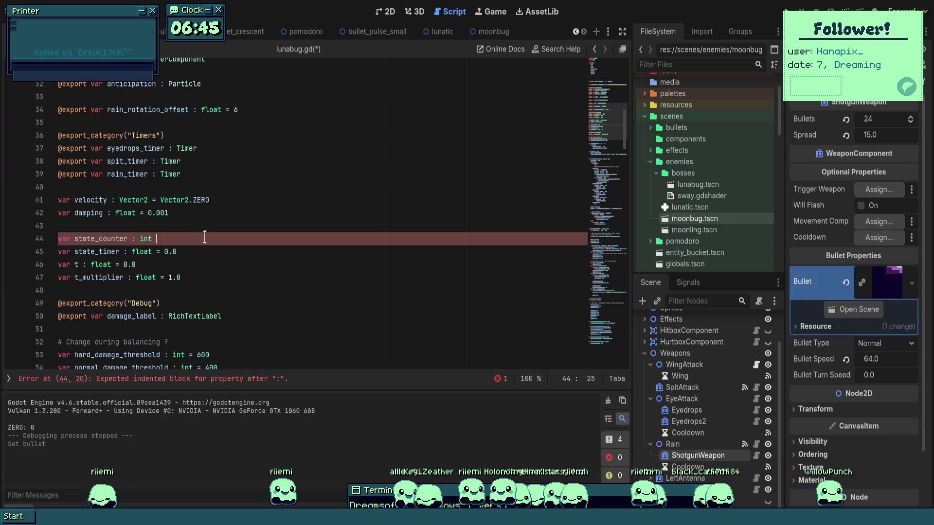
{"action": "type", "text": "= 0"}
{"action": "key", "text": "ctrl+s"}
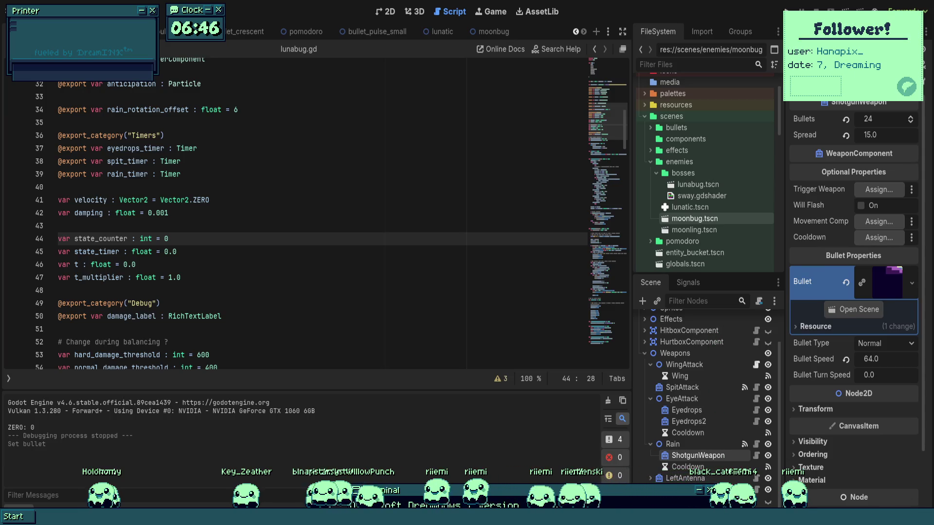
{"action": "left_click", "coordinate": [397, 277]}
{"action": "scroll", "coordinate": [397, 261], "scroll_direction": "down", "scroll_amount": 4}
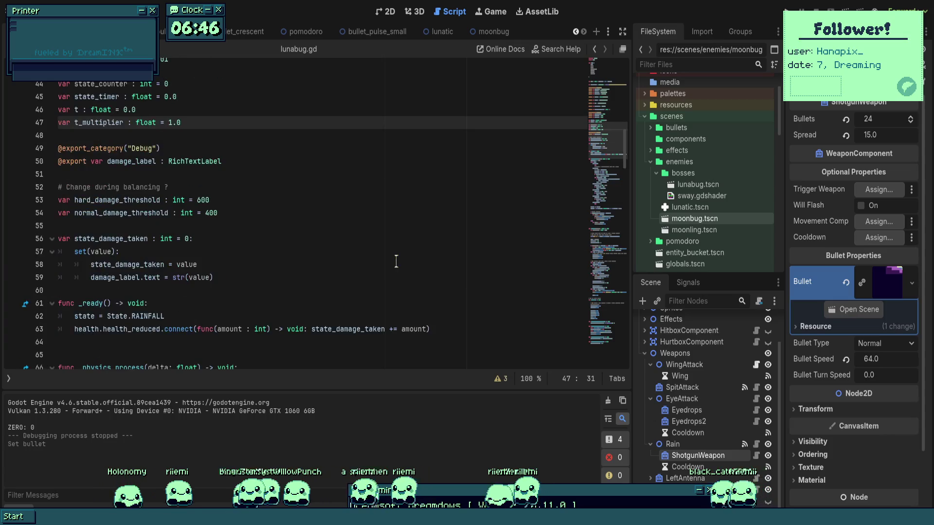
- From the 2D view, playtest the boss's rainfall attack while dodging with arrow keys, then stop
{"action": "scroll", "coordinate": [396, 261], "scroll_direction": "down", "scroll_amount": 8}
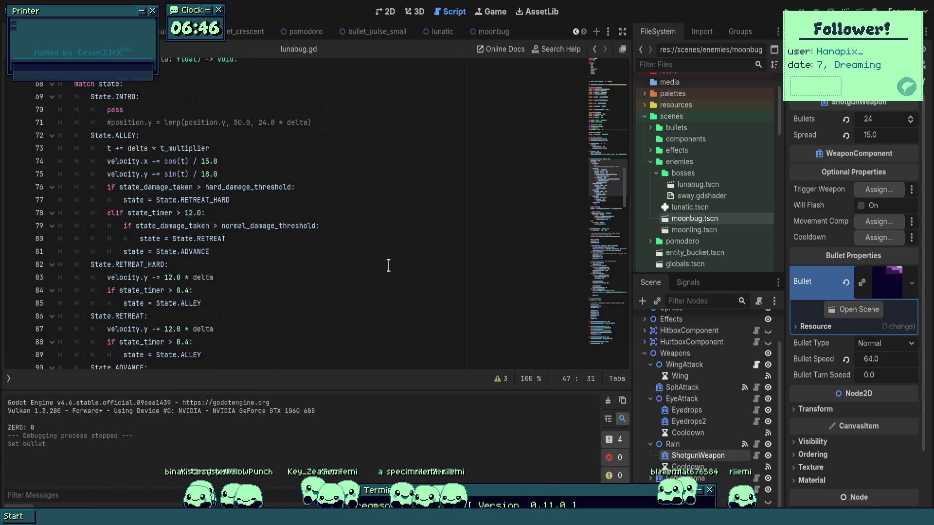
{"action": "left_click", "coordinate": [387, 11]}
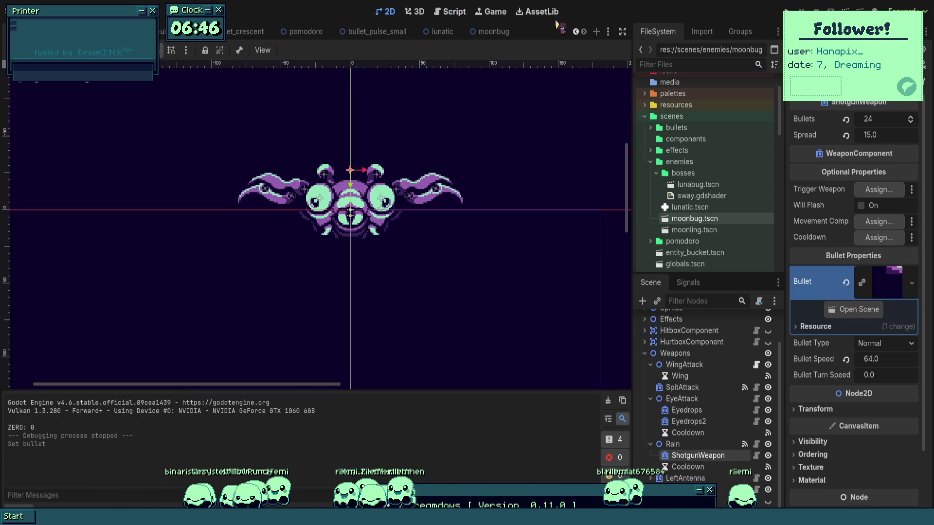
{"action": "left_click", "coordinate": [784, 11]}
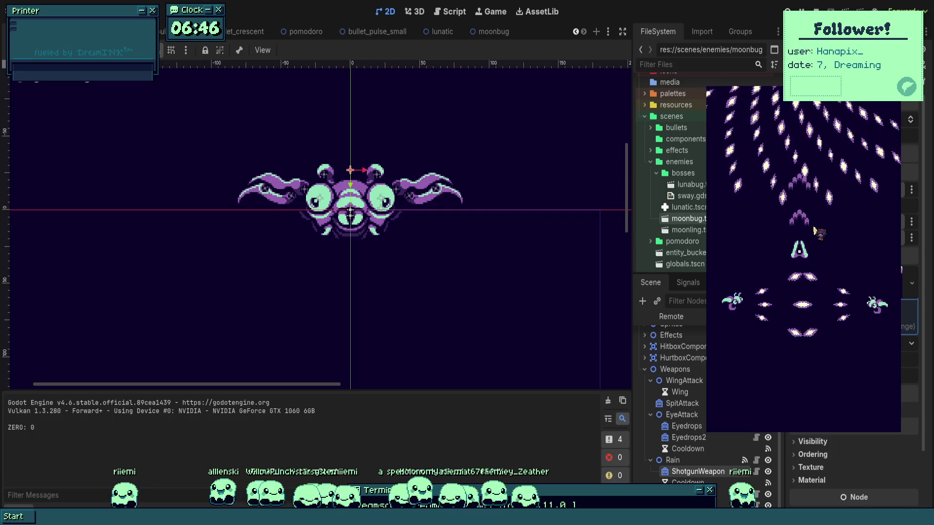
{"action": "key", "text": "Down"}
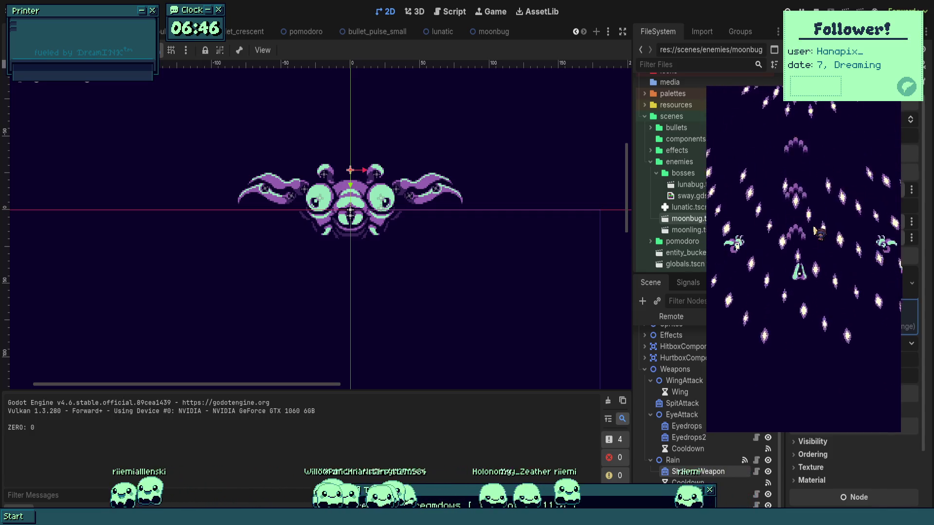
{"action": "key", "text": "Down"}
{"action": "key", "text": "Left"}
{"action": "key", "text": "Up"}
{"action": "key", "text": "Right"}
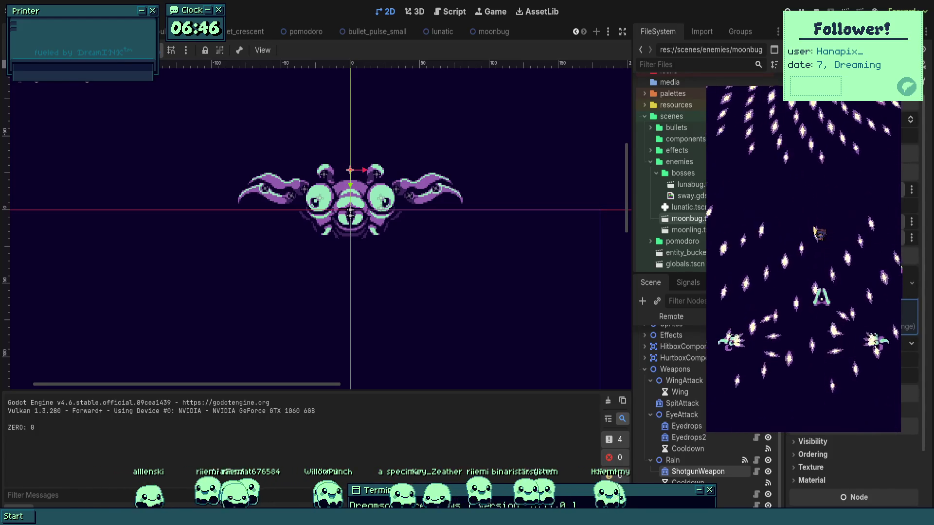
{"action": "key", "text": "Right"}
{"action": "key", "text": "Down"}
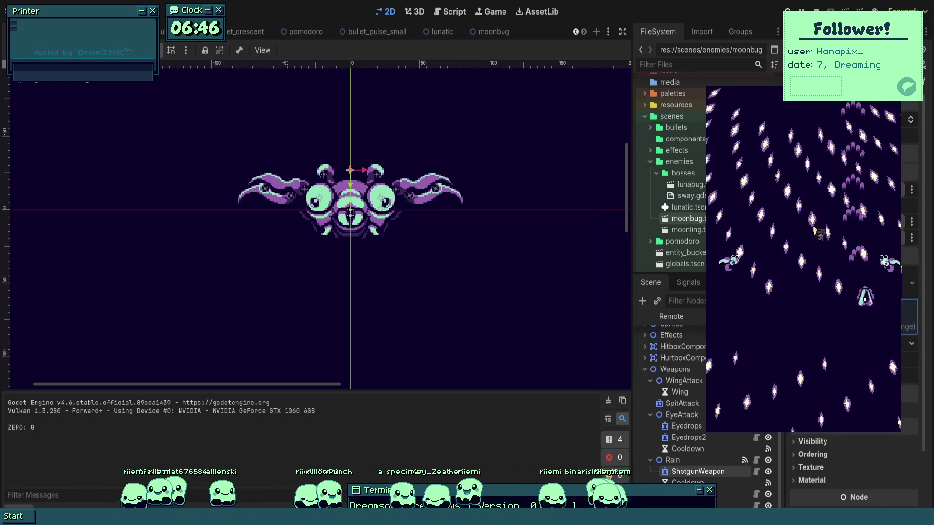
{"action": "key", "text": "F8"}
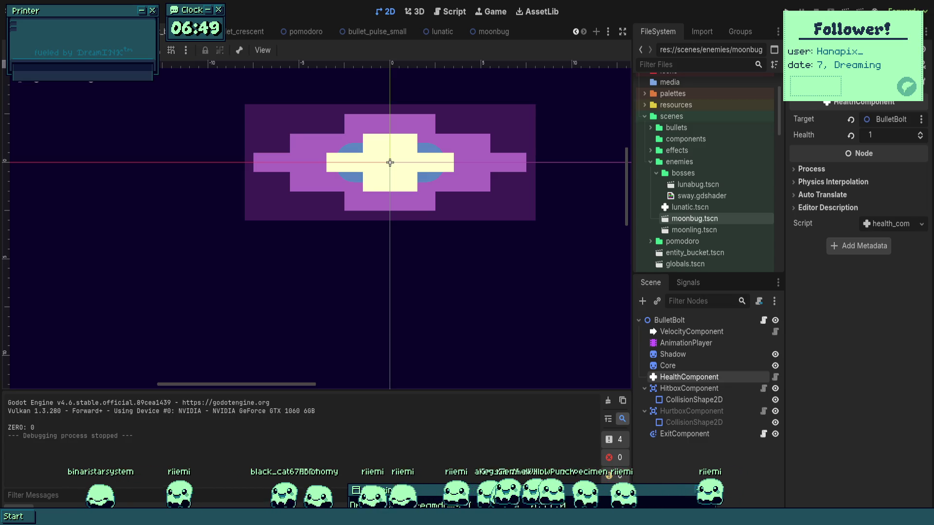
- Return to the moonbug boss scene and playtest the fight once more
{"action": "scroll", "coordinate": [280, 227], "scroll_direction": "down", "scroll_amount": 3}
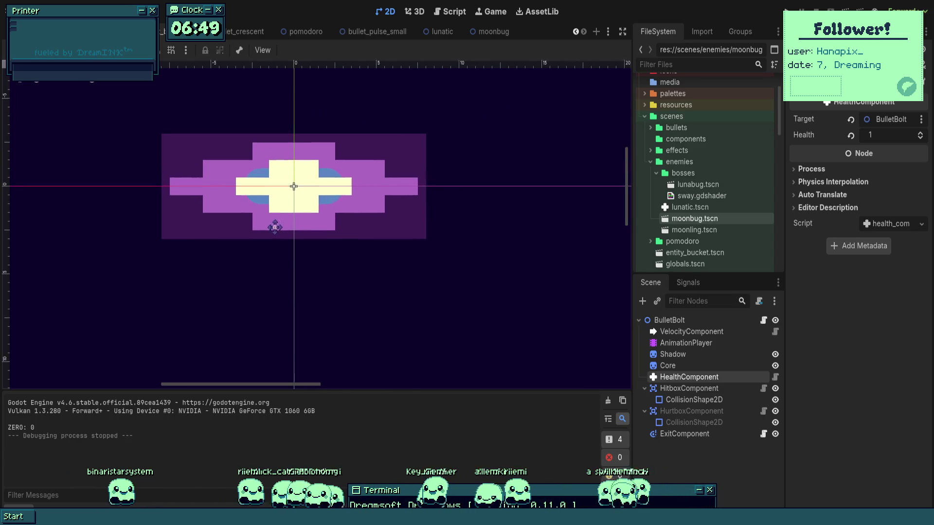
{"action": "key", "text": "ctrl+shift+Tab"}
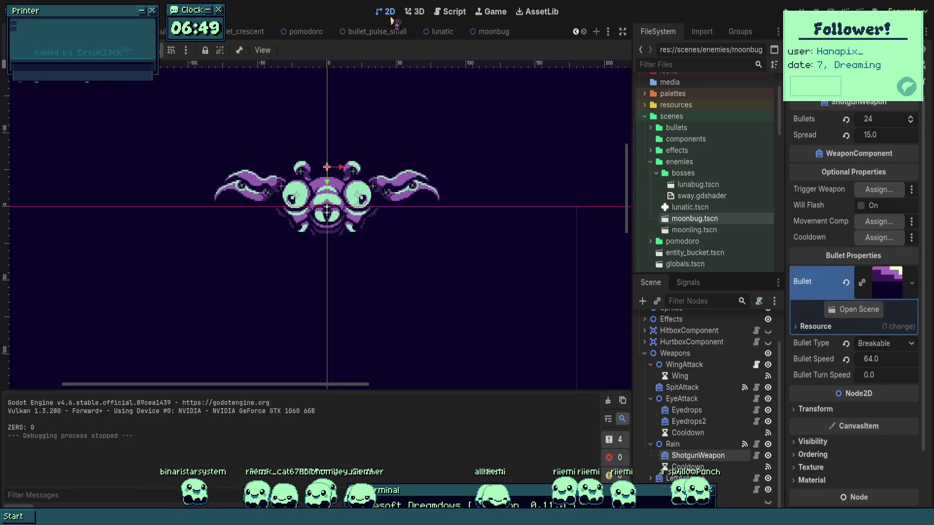
{"action": "left_click", "coordinate": [788, 11]}
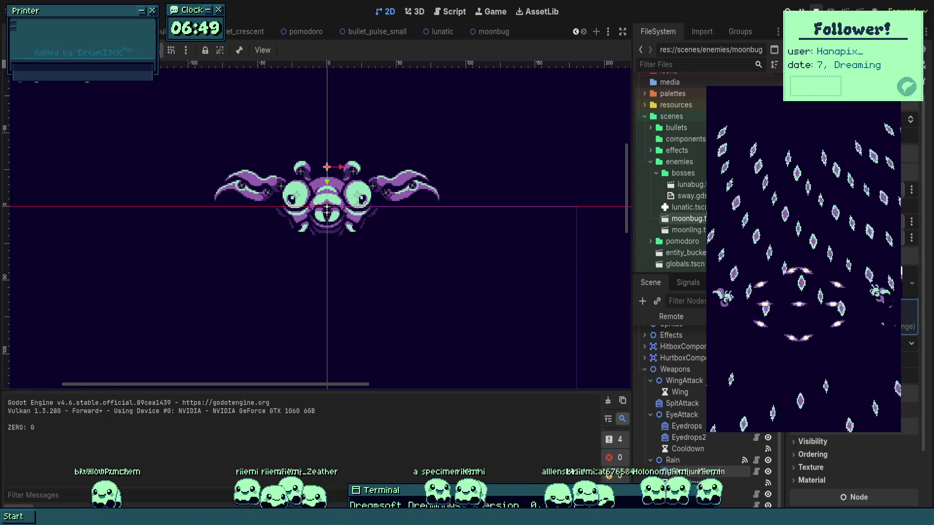
{"action": "key", "text": "F8"}
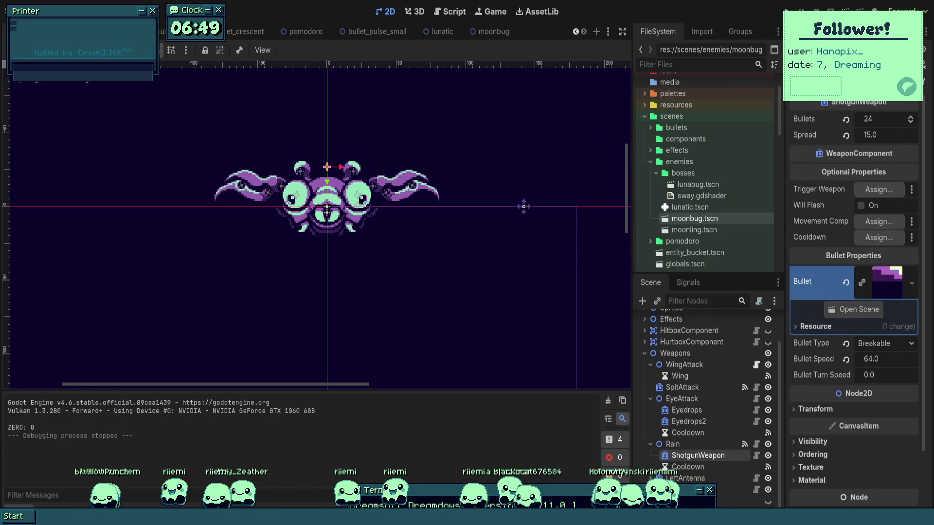
- Open the Lunabug script lunabug.gd to the RAINFALL state
{"action": "left_click_drag", "start_coordinate": [522, 207], "coordinate": [473, 198]}
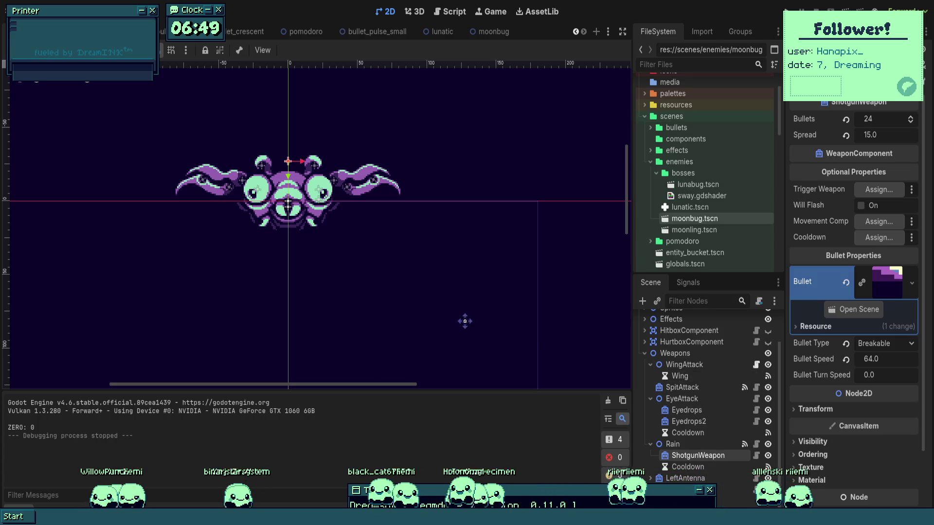
{"action": "scroll", "coordinate": [705, 382], "scroll_direction": "up", "scroll_amount": 3}
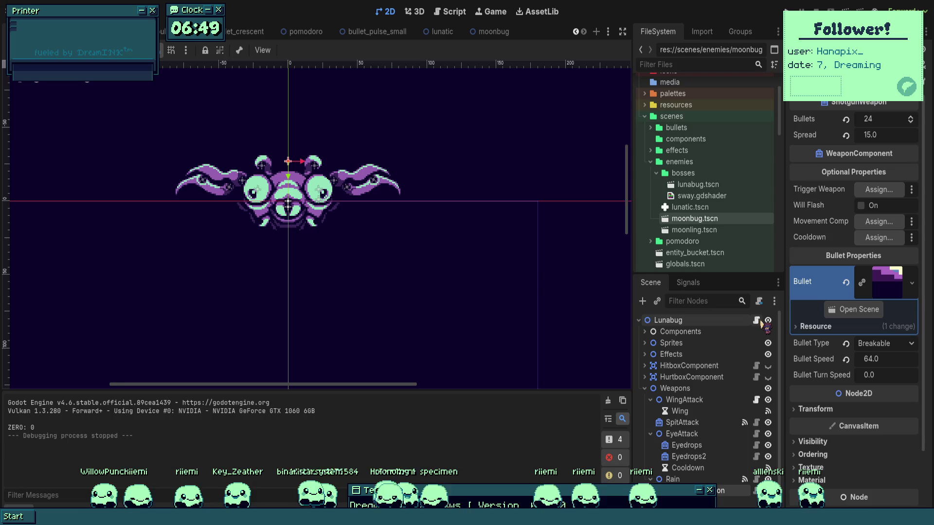
{"action": "left_click", "coordinate": [756, 320]}
{"action": "scroll", "coordinate": [253, 282], "scroll_direction": "down", "scroll_amount": 5}
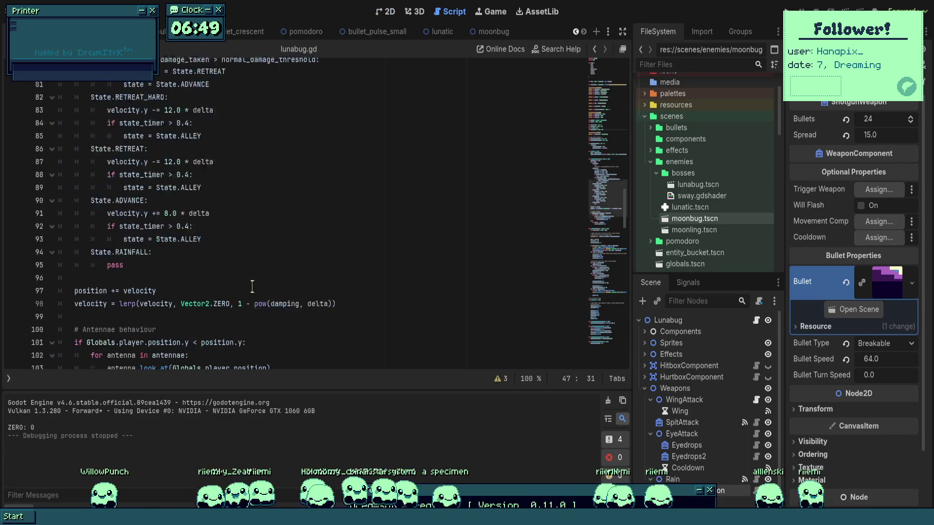
- Add an if state_timer > 1.6 check under RAINFALL that resets state_timer to 0.0
{"action": "left_click", "coordinate": [250, 287]}
{"action": "left_click", "coordinate": [205, 249]}
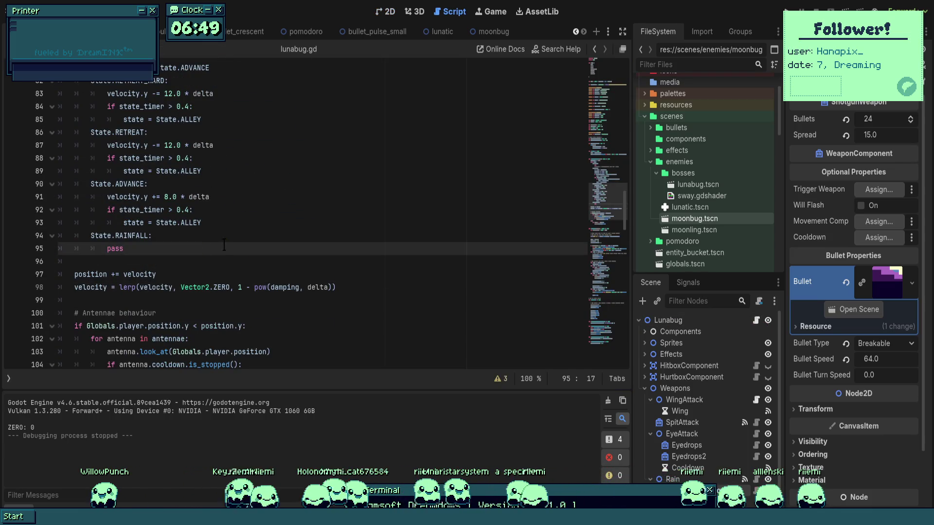
{"action": "type", "text": "if state_timer > 1.6:"}
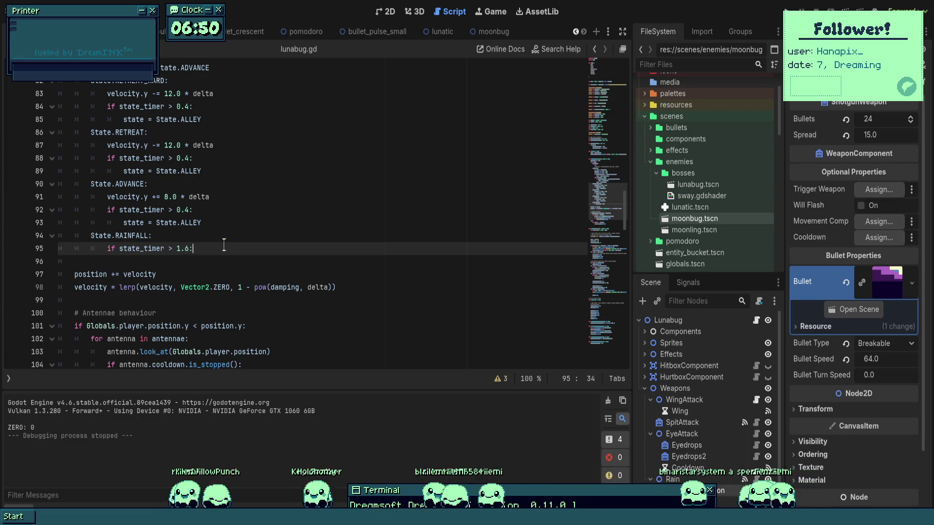
{"action": "key", "text": "Return"}
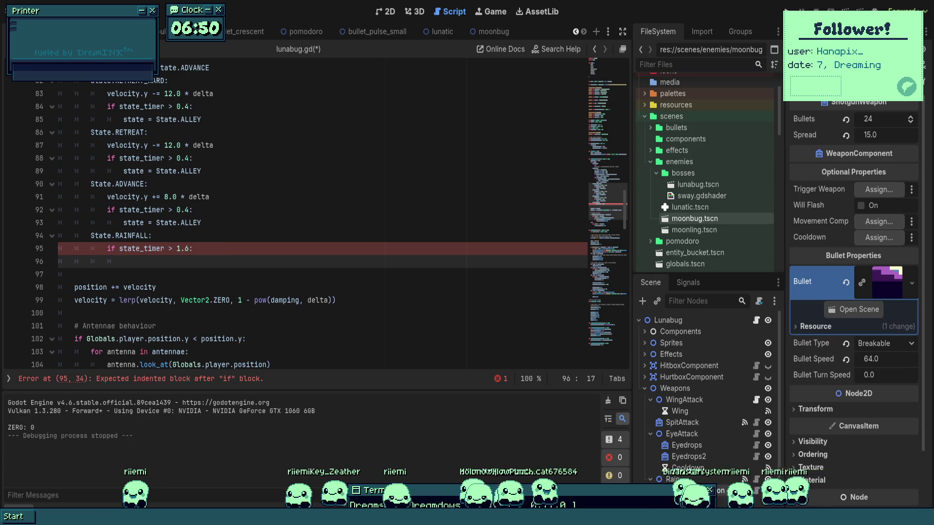
{"action": "type", "text": "state_tim"}
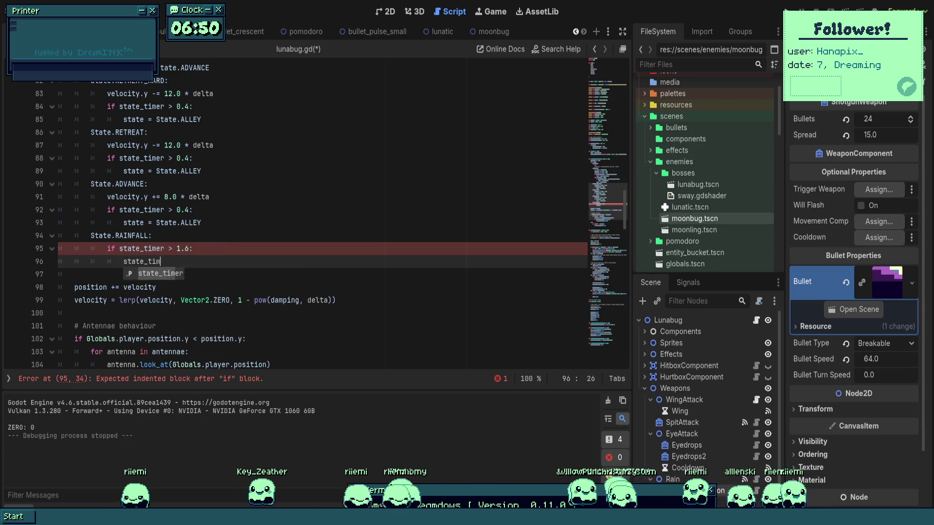
{"action": "key", "text": "Return"}
{"action": "type", "text": "=0"}
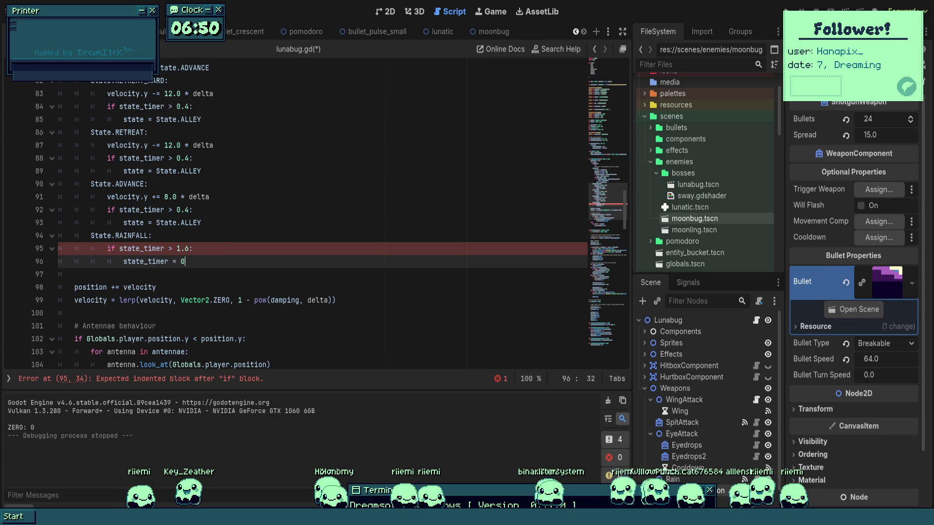
{"action": "key", "text": "BackSpace"}
{"action": "type", "text": "0.0"}
{"action": "key", "text": "Left"}
{"action": "key", "text": "Left"}
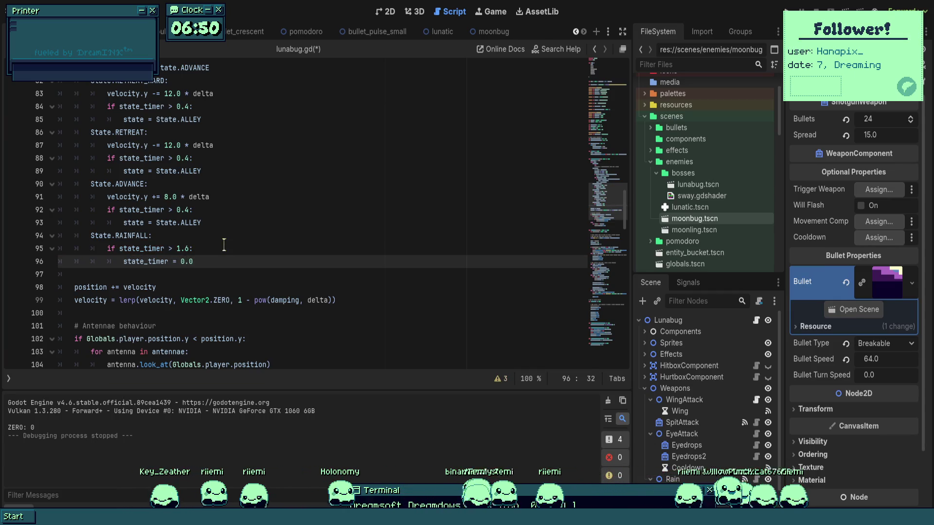
- Insert var moonbug = moonbug_scene.instantiate() above the reset and begin moonbug.position = Vector2()
{"action": "key", "text": "Up"}
{"action": "key", "text": "End"}
{"action": "key", "text": "Return"}
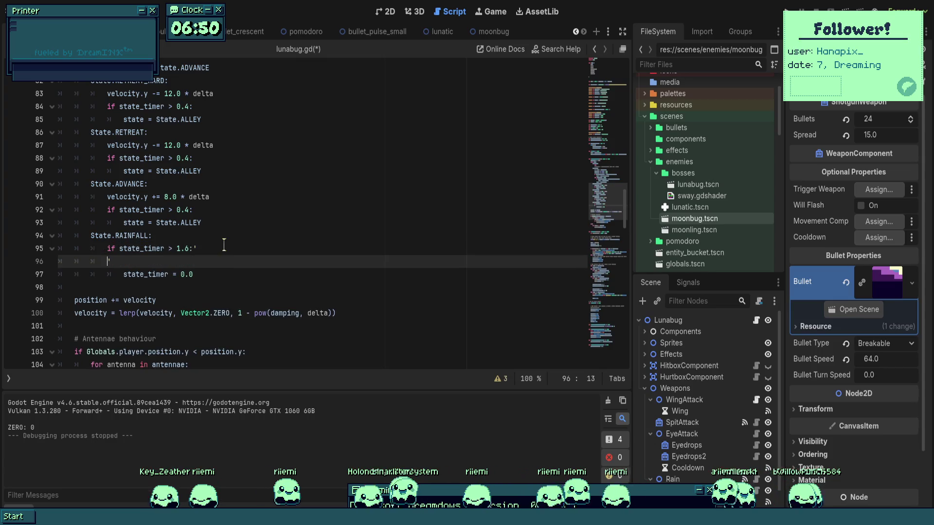
{"action": "key", "text": "BackSpace"}
{"action": "key", "text": "Return"}
{"action": "type", "text": "var moonbug = moonbug_sce"}
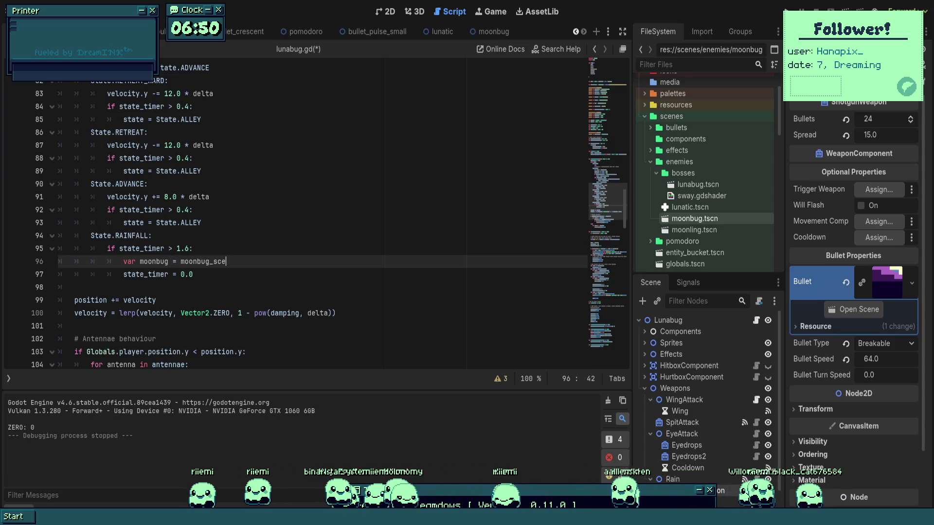
{"action": "type", "text": "iate()"}
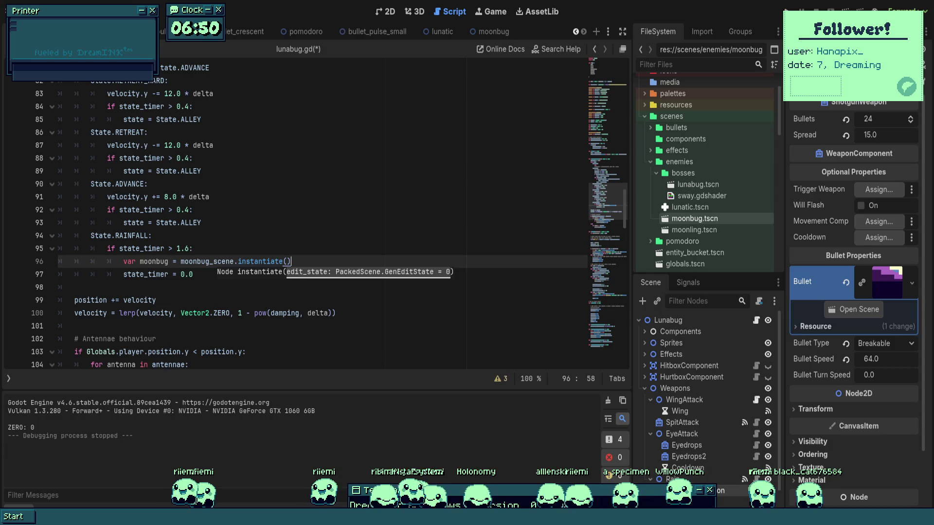
{"action": "key", "text": "Return"}
{"action": "type", "text": "moonbug"}
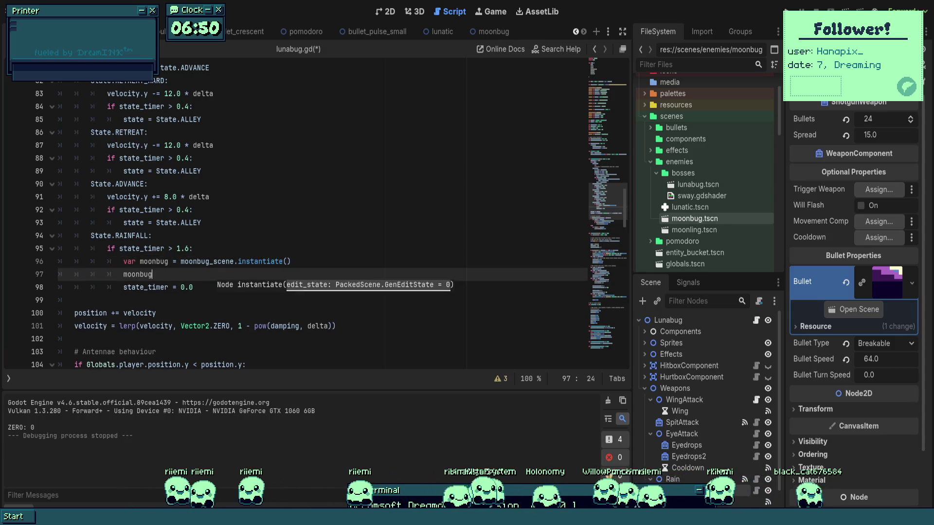
{"action": "type", "text": ".position = "}
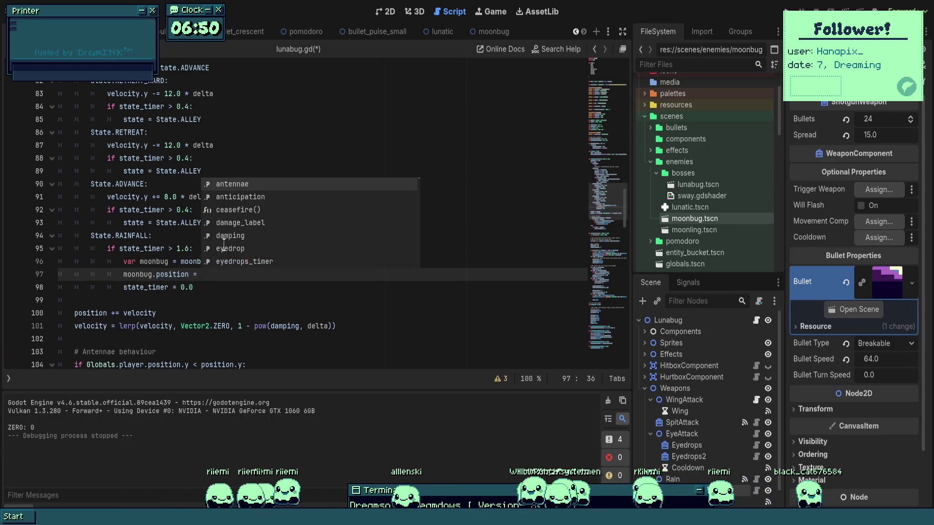
{"action": "type", "text": "Vector2("}
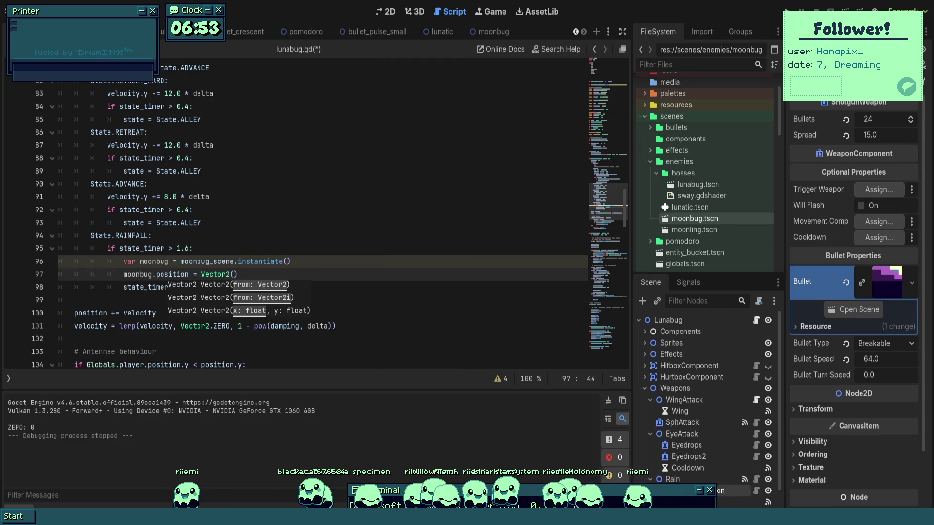
- Set the moonbug position to Vector2(16, -16), add Globals.enemies.add_child(moonbug), and save
{"action": "left_click", "coordinate": [324, 263]}
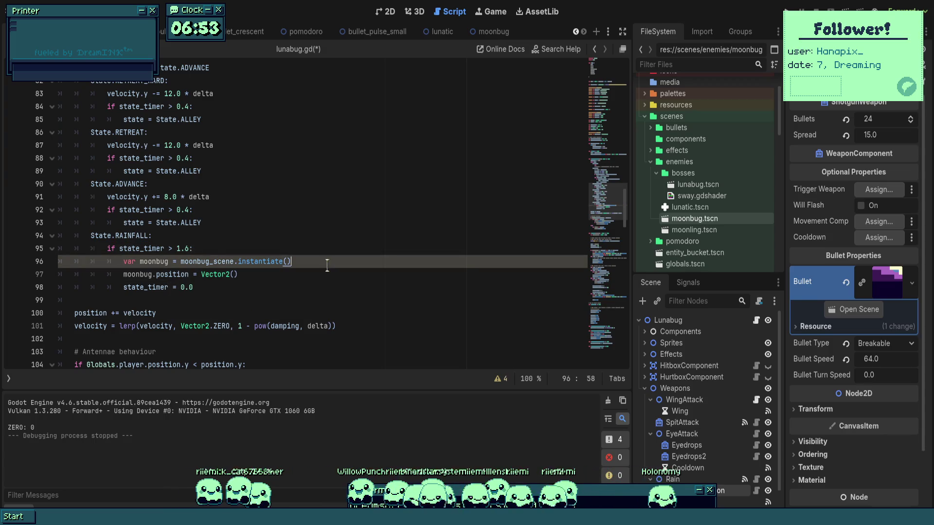
{"action": "left_click", "coordinate": [238, 274]}
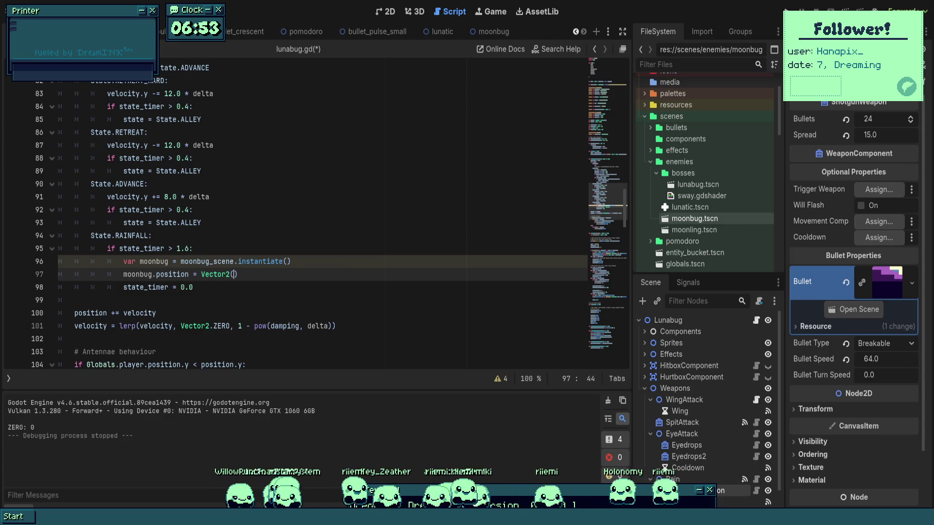
{"action": "type", "text": "16, "}
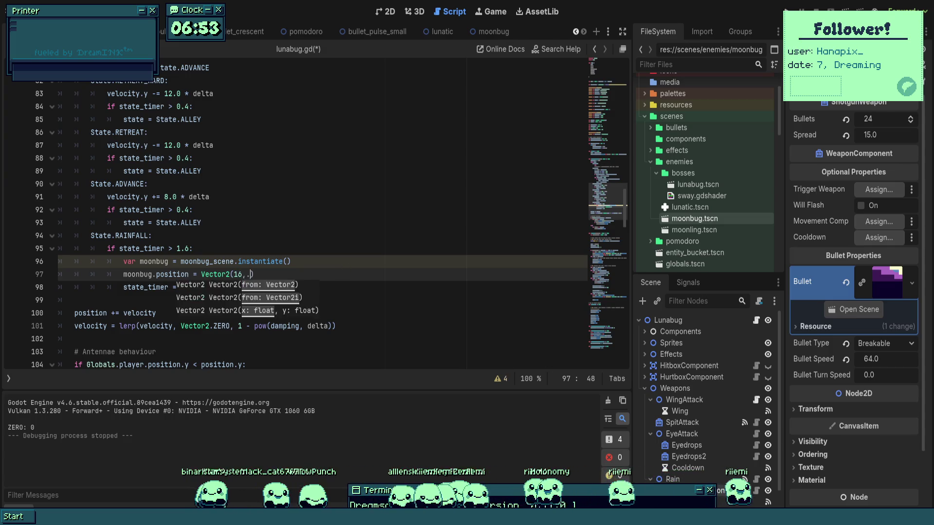
{"action": "type", "text": "-16"}
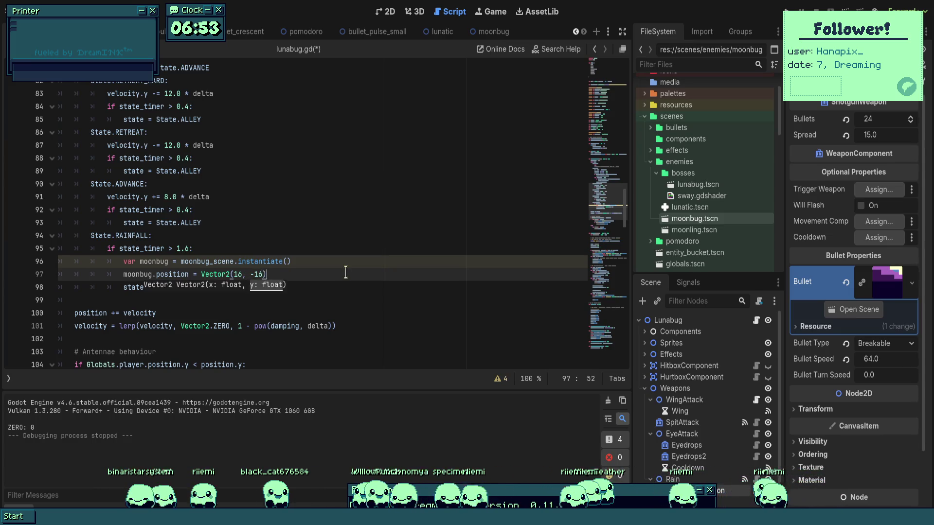
{"action": "type", "text": ")"}
{"action": "key", "text": "Return"}
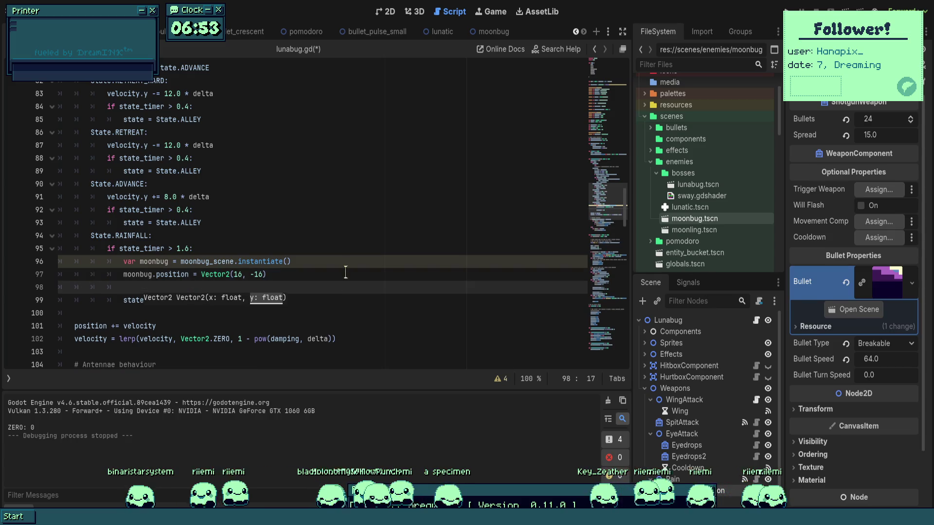
{"action": "type", "text": "G"}
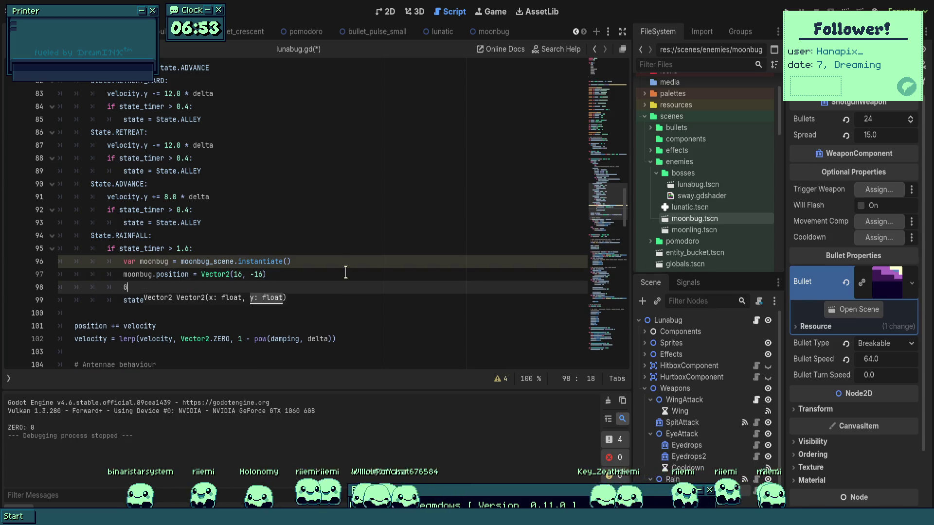
{"action": "type", "text": "lobals.ene"}
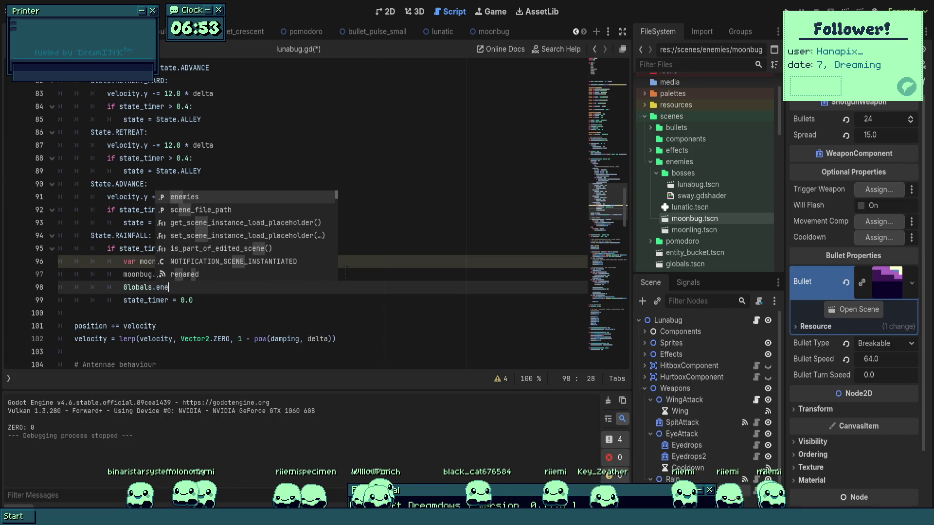
{"action": "type", "text": "mies.add_chilid("}
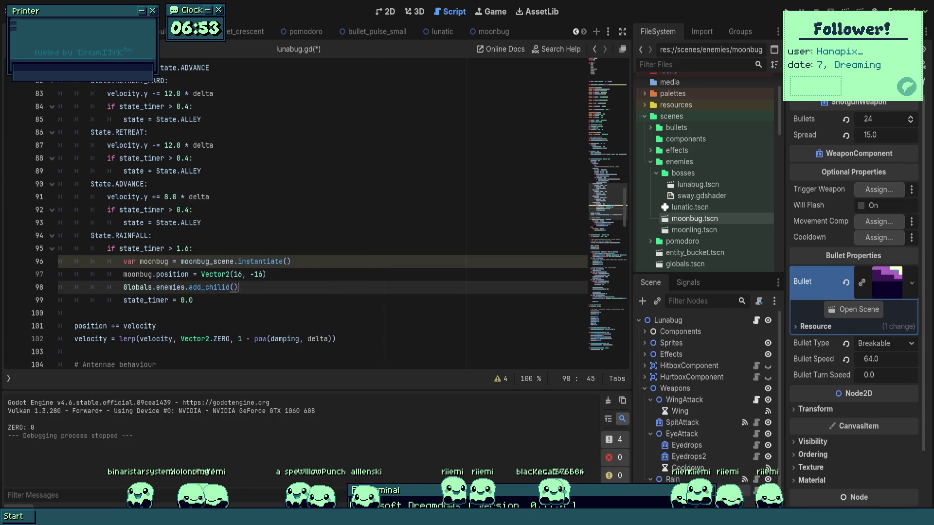
{"action": "type", "text": "mo"}
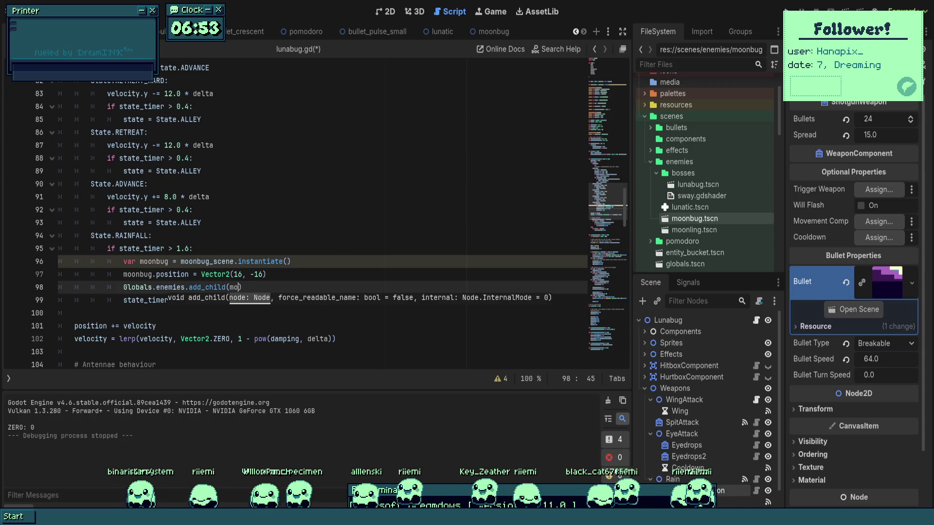
{"action": "key", "text": "ctrl+s"}
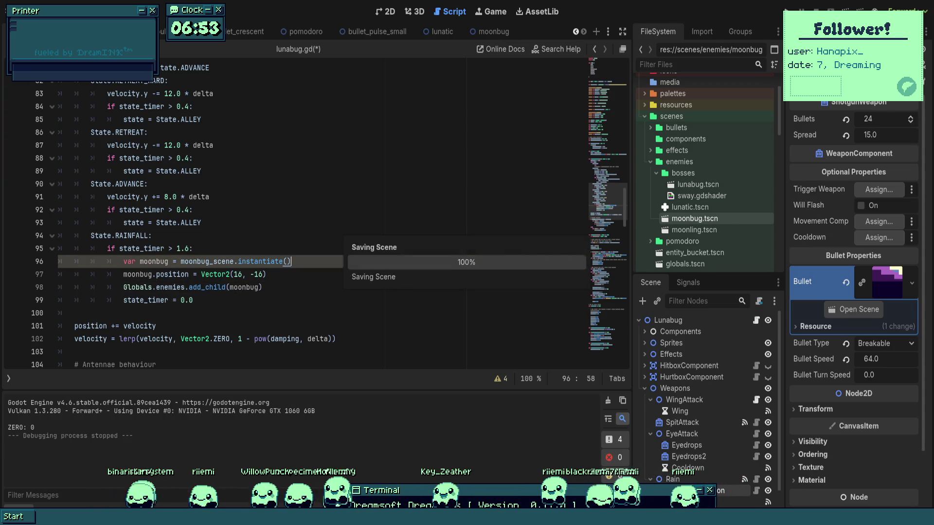
- Type the moonbug variable as Moonbug and save the script
{"action": "left_click", "coordinate": [337, 277]}
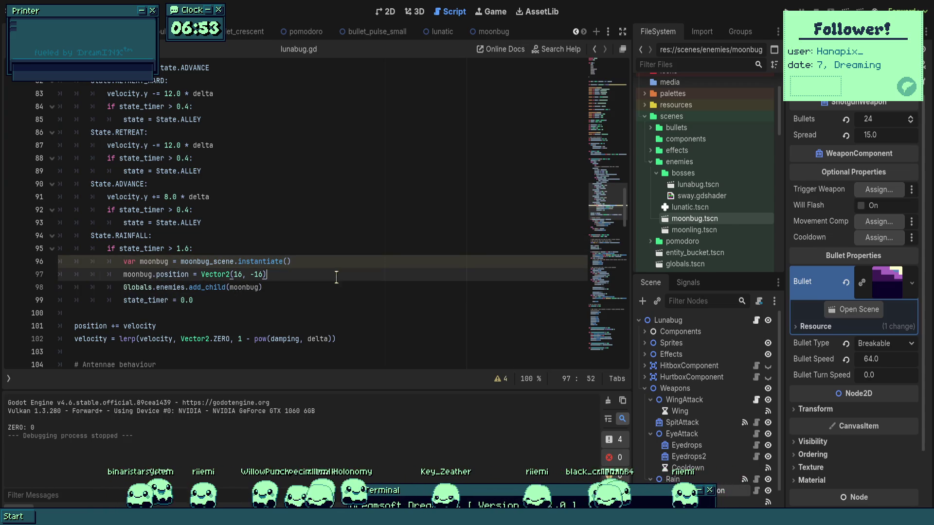
{"action": "left_click", "coordinate": [190, 263]}
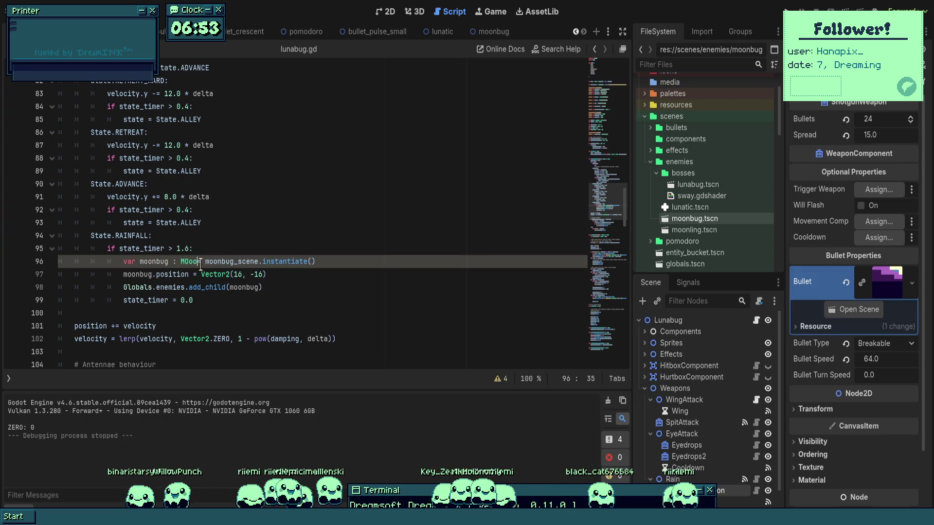
{"action": "key", "text": "BackSpace"}
{"action": "key", "text": "BackSpace"}
{"action": "key", "text": "BackSpace"}
{"action": "type", "text": "oo"}
{"action": "key", "text": "Return"}
{"action": "key", "text": "ctrl+s"}
{"action": "left_click", "coordinate": [275, 222]}
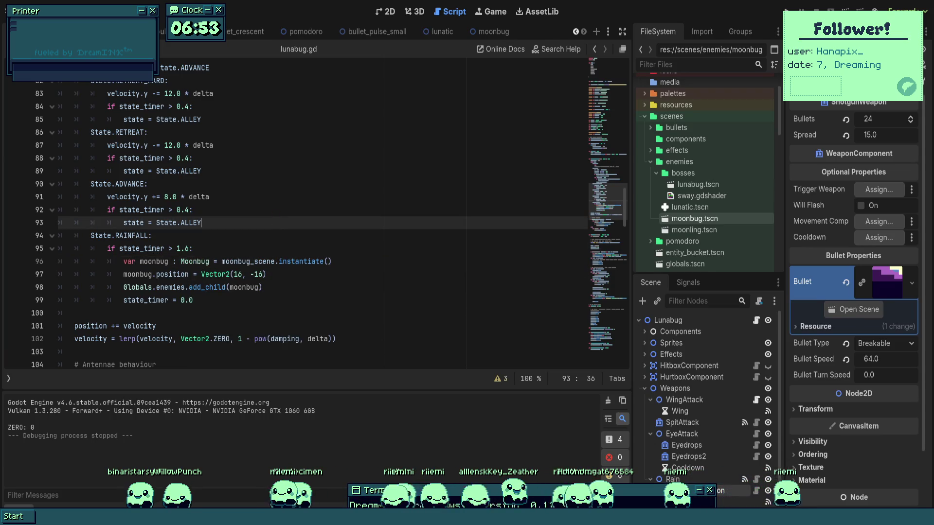
{"action": "left_click", "coordinate": [272, 236]}
{"action": "left_click", "coordinate": [268, 300]}
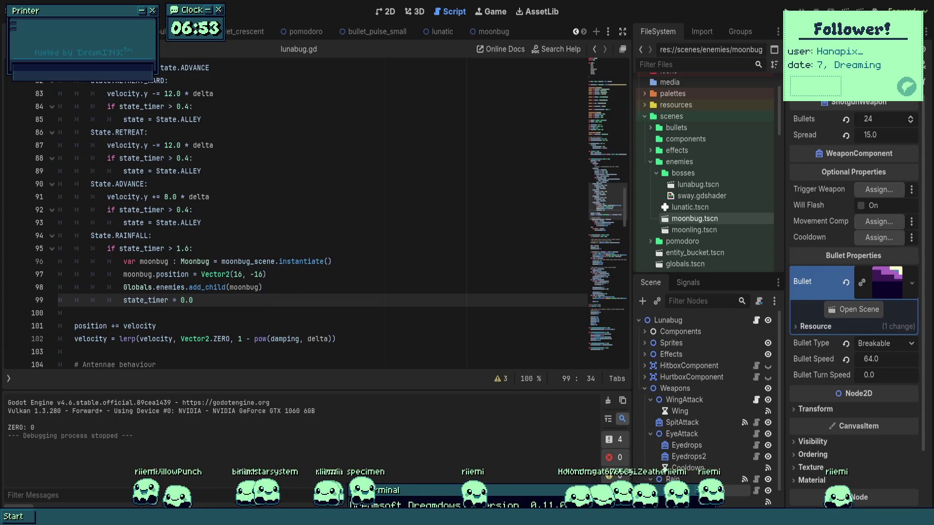
{"action": "left_click", "coordinate": [301, 274]}
- Test-run the rainfall moonbug spawning and stop it
{"action": "key", "text": "F5"}
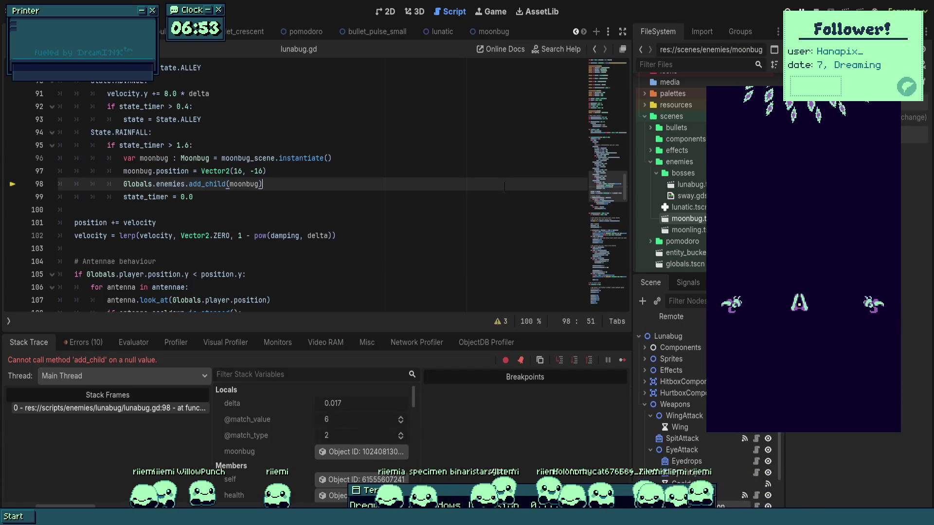
{"action": "key", "text": "F8"}
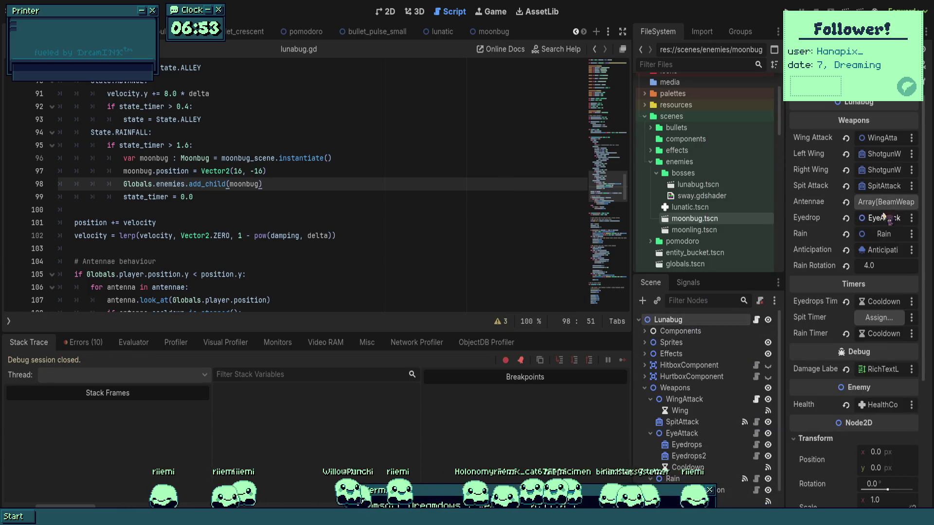
{"action": "left_click", "coordinate": [407, 199]}
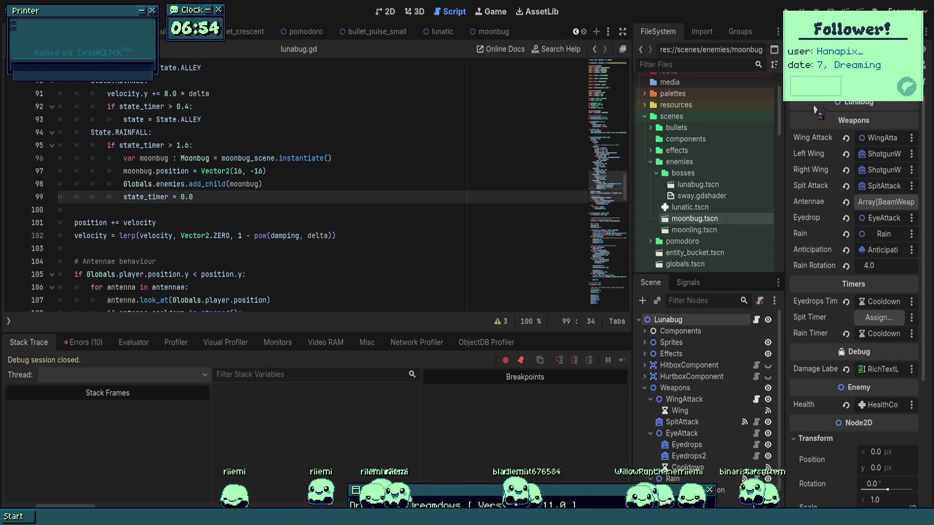
- Relaunch, inspect Globals in the debugger to see enemies is null, then stop
{"action": "key", "text": "F5"}
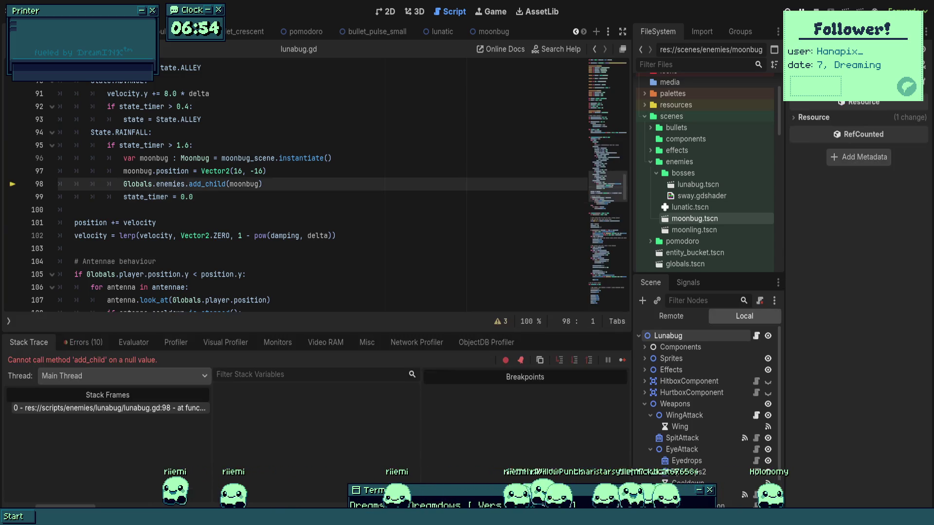
{"action": "scroll", "coordinate": [306, 422], "scroll_direction": "down", "scroll_amount": 8}
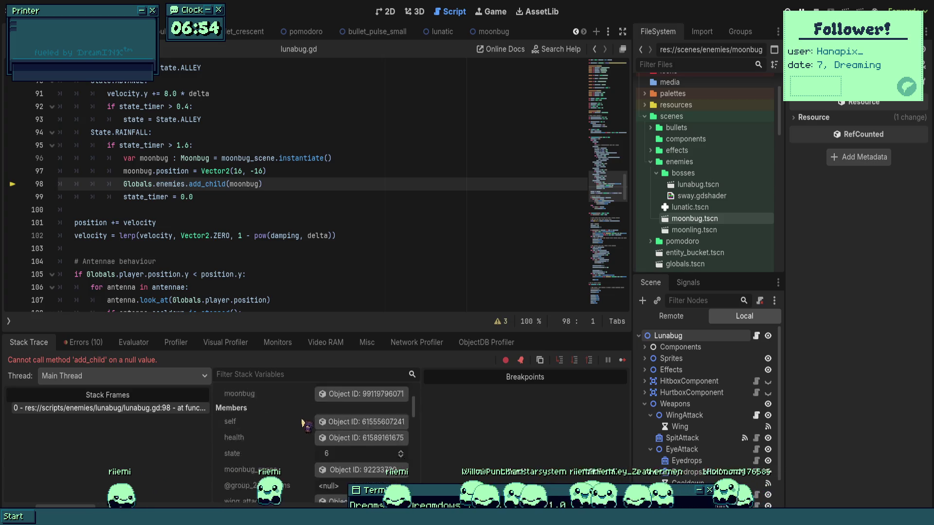
{"action": "scroll", "coordinate": [286, 429], "scroll_direction": "down", "scroll_amount": 5}
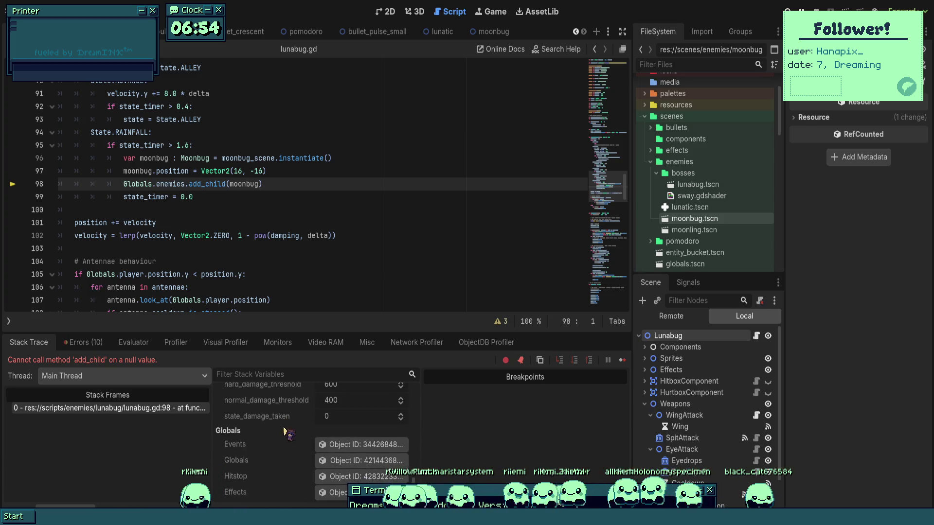
{"action": "left_click", "coordinate": [347, 465]}
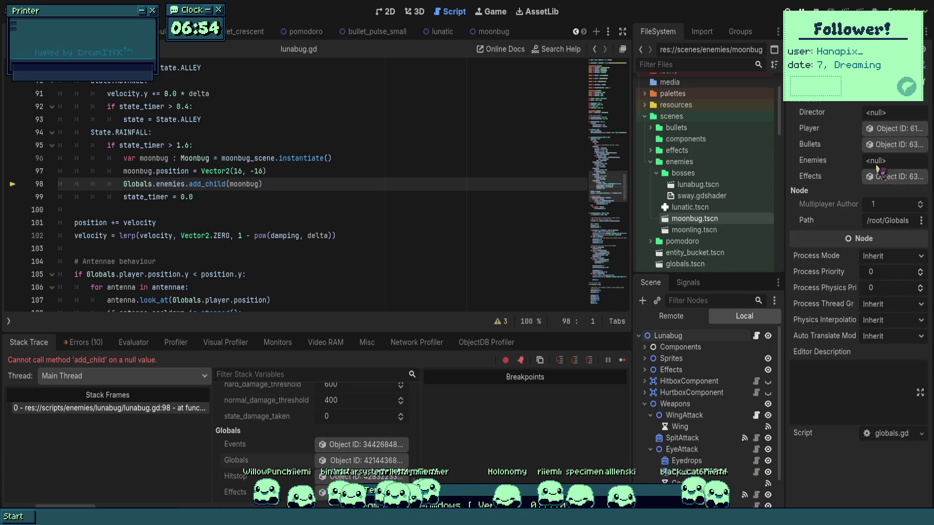
{"action": "key", "text": "F8"}
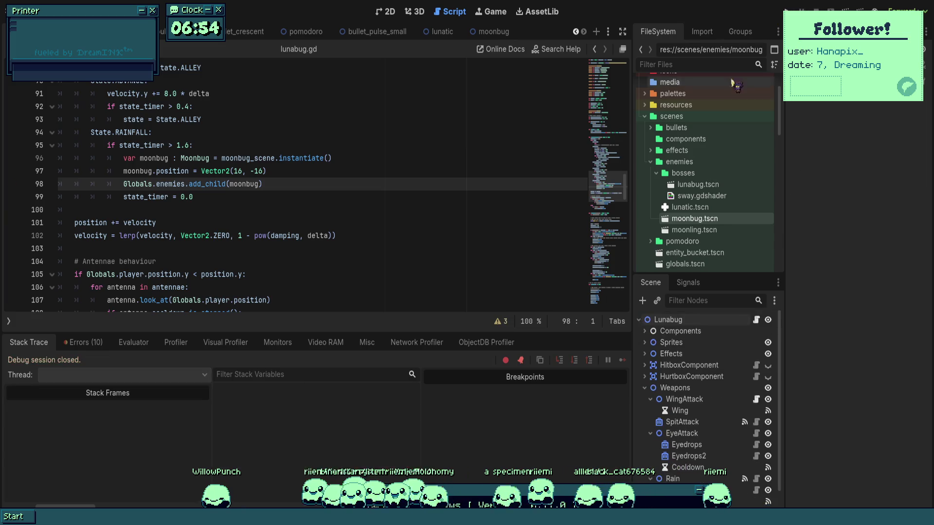
- Open the globals scene and its globals.gd script in the script editor
{"action": "scroll", "coordinate": [702, 158], "scroll_direction": "down", "scroll_amount": 5}
{"action": "double_click", "coordinate": [686, 146]}
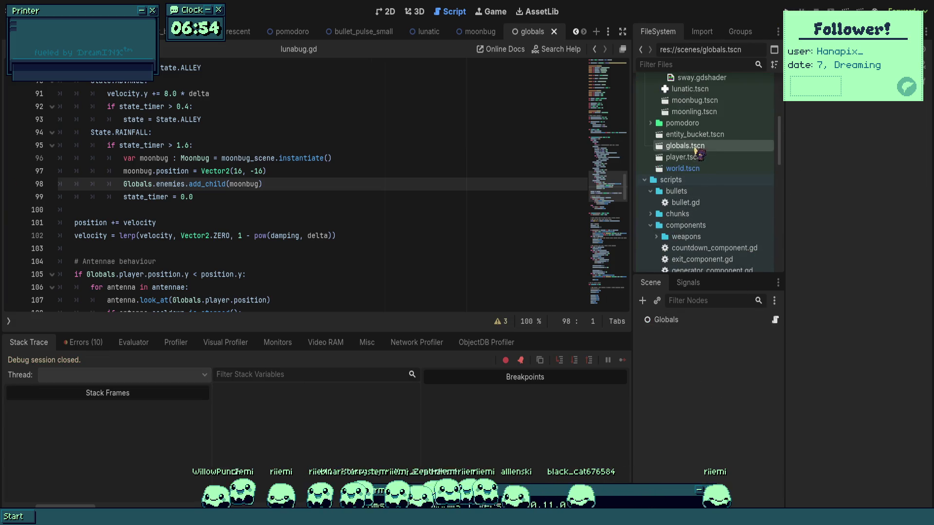
{"action": "left_click", "coordinate": [377, 13]}
{"action": "left_click", "coordinate": [458, 12]}
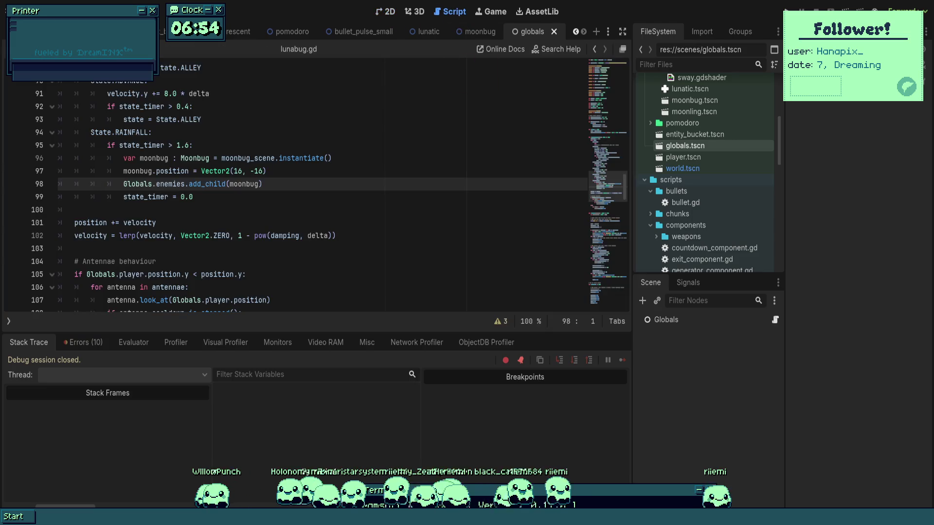
{"action": "left_click", "coordinate": [776, 320]}
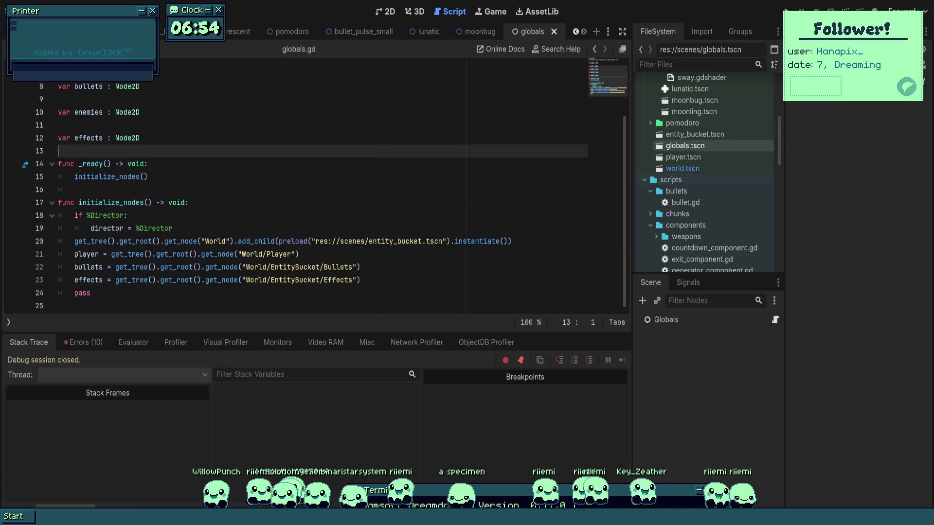
- Duplicate the bullets line into an enemies assignment for World/EntityBucket/Enemies, then run the game
{"action": "mouse_move", "coordinate": [424, 270]}
{"action": "left_mouse_down"}
{"action": "mouse_move", "coordinate": [73, 254]}
{"action": "mouse_move", "coordinate": [74, 267]}
{"action": "left_mouse_up"}
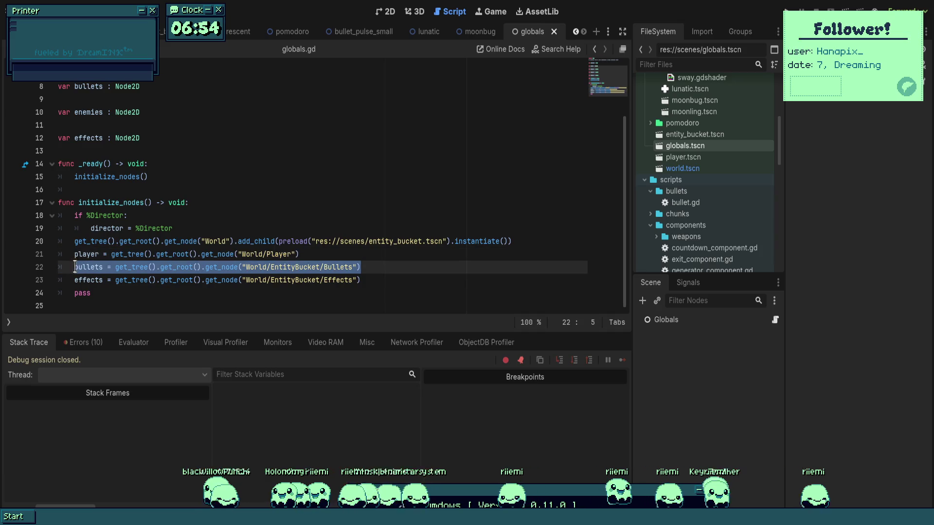
{"action": "key", "text": "ctrl+shift+d"}
{"action": "double_click", "coordinate": [343, 267]}
{"action": "type", "text": "Enemies"}
{"action": "left_click", "coordinate": [341, 202]}
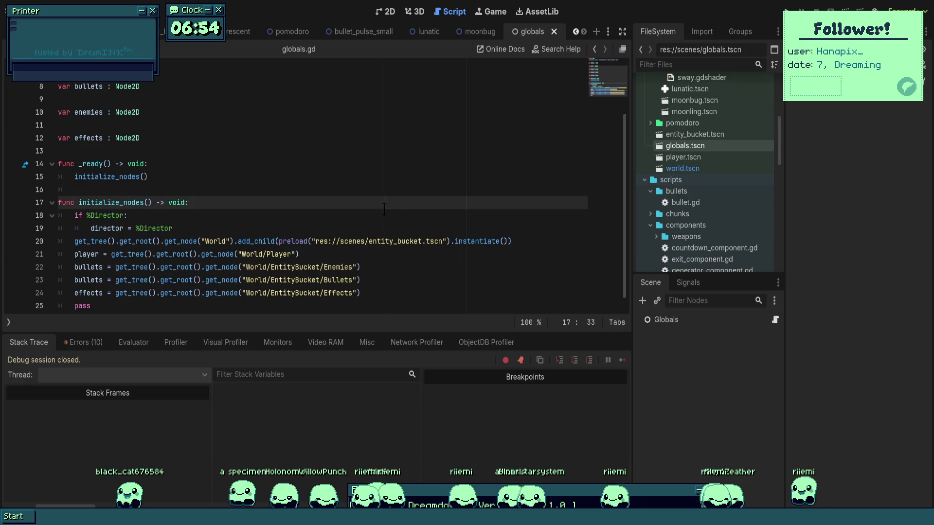
{"action": "double_click", "coordinate": [89, 267]}
{"action": "type", "text": "enemies"}
{"action": "left_click", "coordinate": [438, 177]}
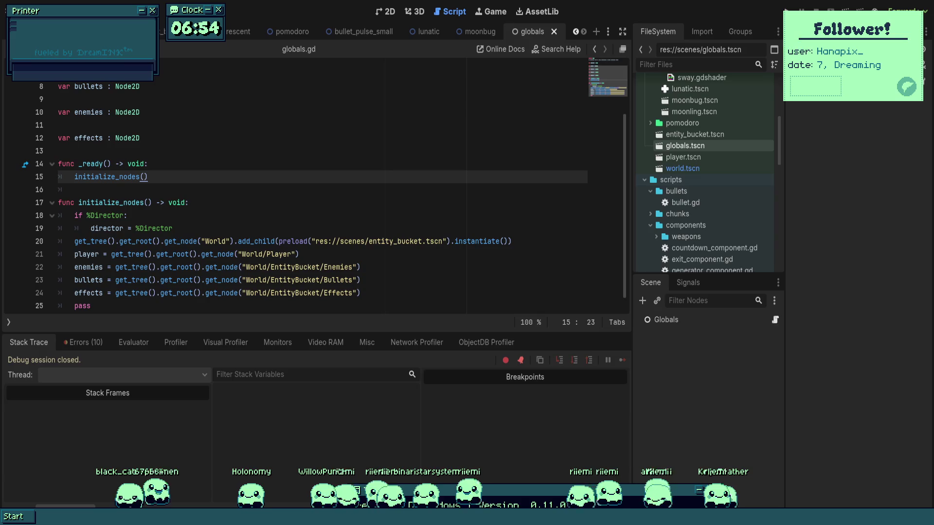
{"action": "left_click", "coordinate": [787, 11]}
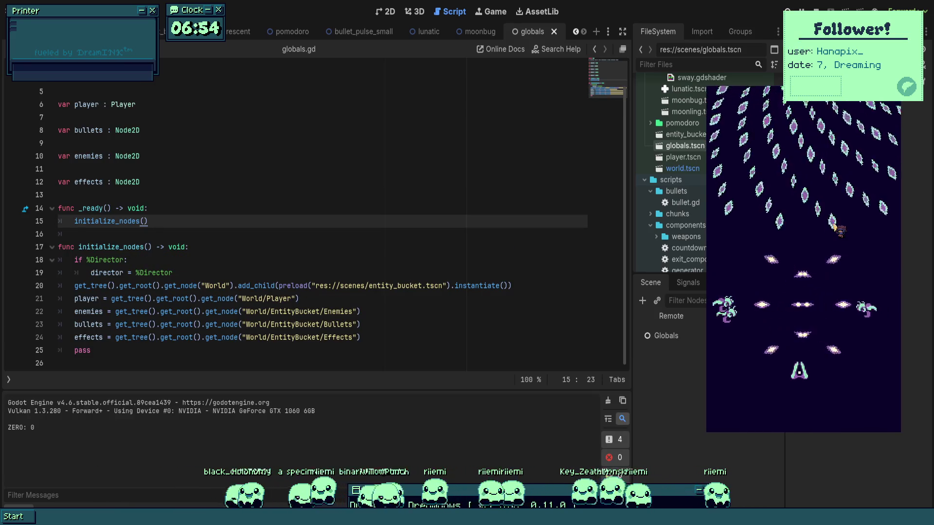
- Fly the ship up, left and down in the boss fight, then return to the Lunabug scene
{"action": "key", "text": "Up"}
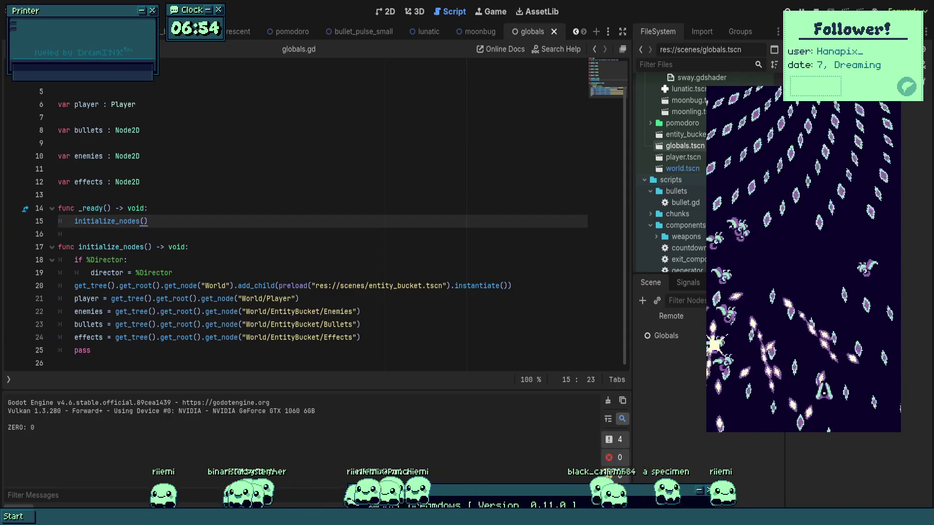
{"action": "key", "text": "Up"}
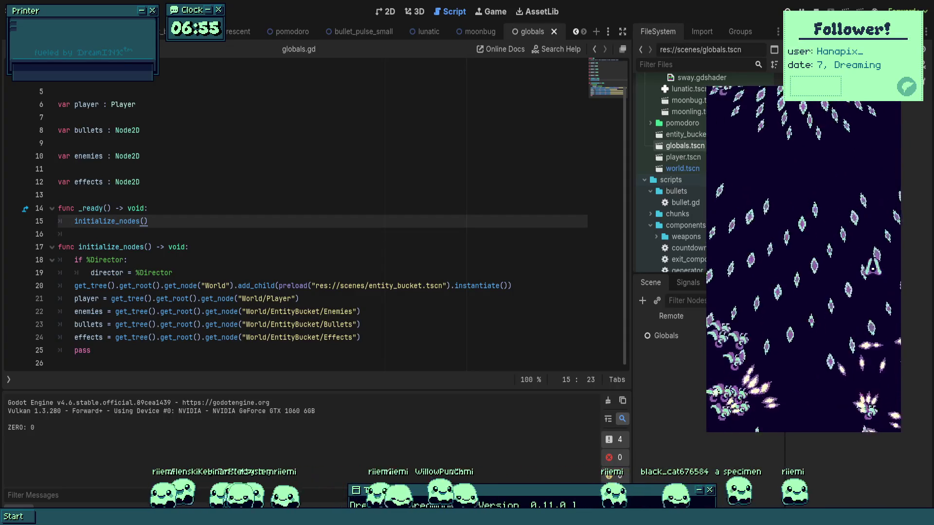
{"action": "key", "text": "Left"}
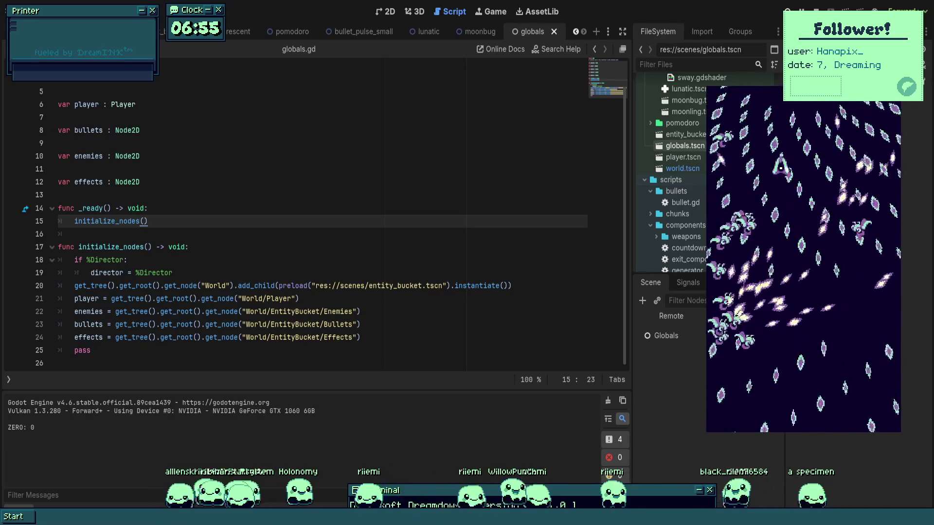
{"action": "key", "text": "Down"}
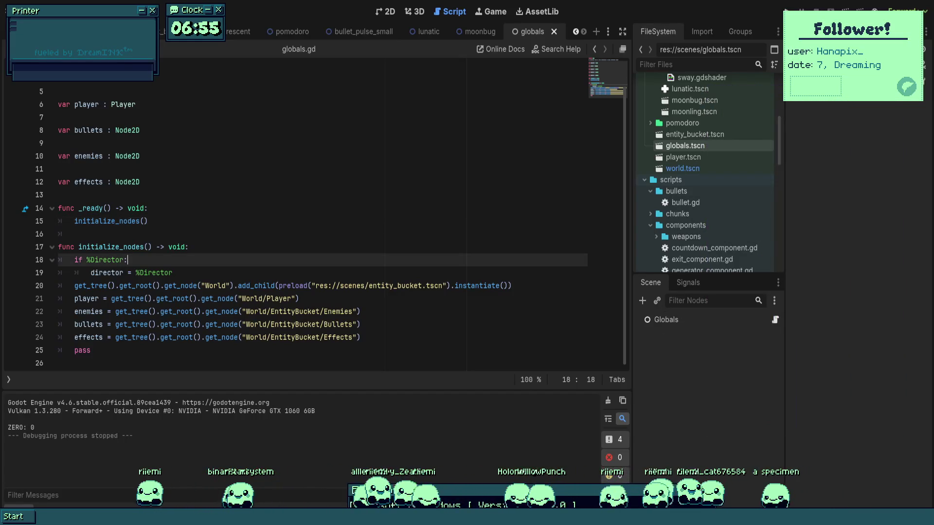
{"action": "left_click", "coordinate": [232, 247]}
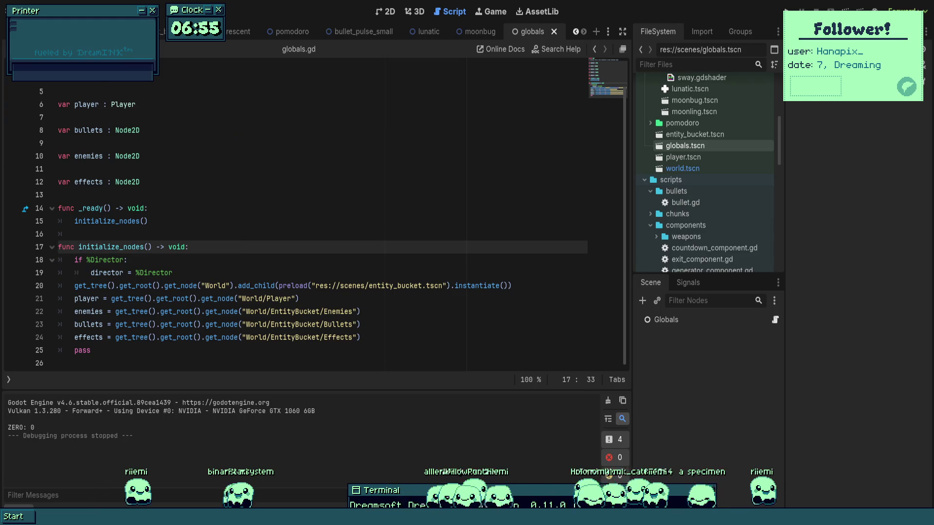
{"action": "key", "text": "ctrl+Tab"}
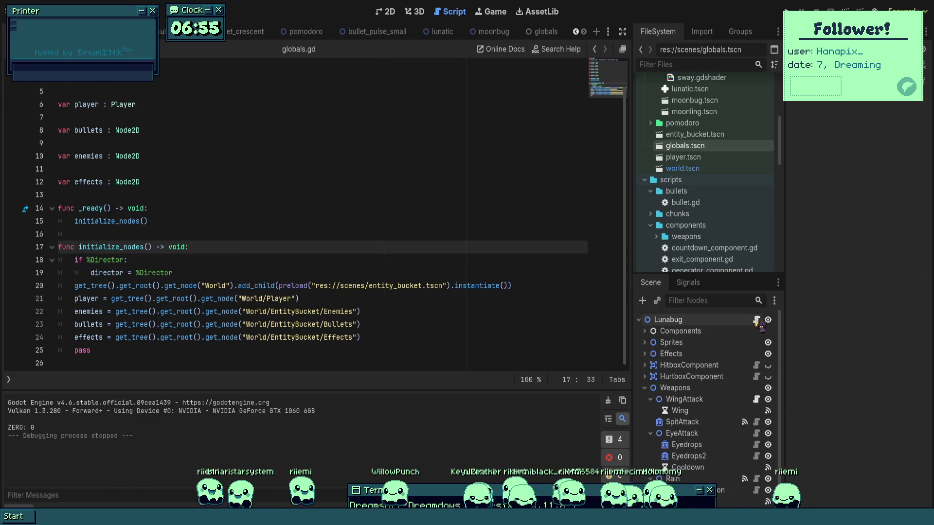
- In lunabug.gd, change the rainfall spawn interval from 1.6 to 3.6 seconds
{"action": "left_click", "coordinate": [757, 320]}
{"action": "left_click", "coordinate": [340, 219]}
{"action": "left_click", "coordinate": [180, 145]}
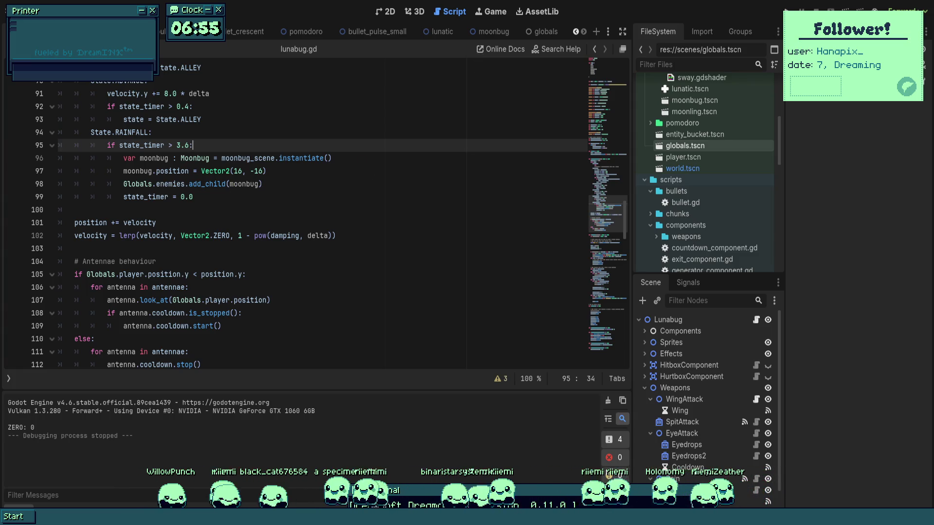
- Paste a second moonbug spawn block positioned at Vector2(180 - 16, -16)
{"action": "mouse_move", "coordinate": [281, 188]}
{"action": "left_mouse_down"}
{"action": "mouse_move", "coordinate": [134, 171]}
{"action": "mouse_move", "coordinate": [135, 158]}
{"action": "left_mouse_up"}
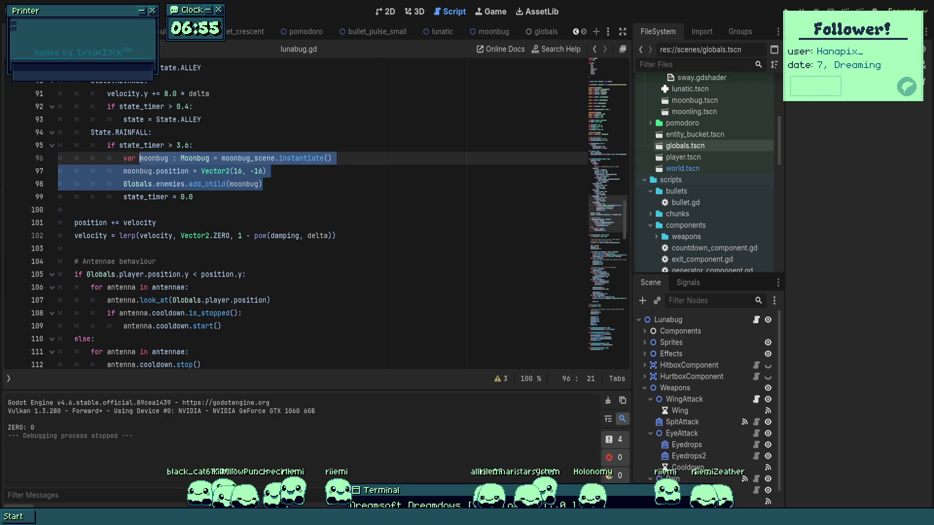
{"action": "key", "text": "ctrl+c"}
{"action": "key", "text": "Right"}
{"action": "key", "text": "Return"}
{"action": "key", "text": "ctrl+v"}
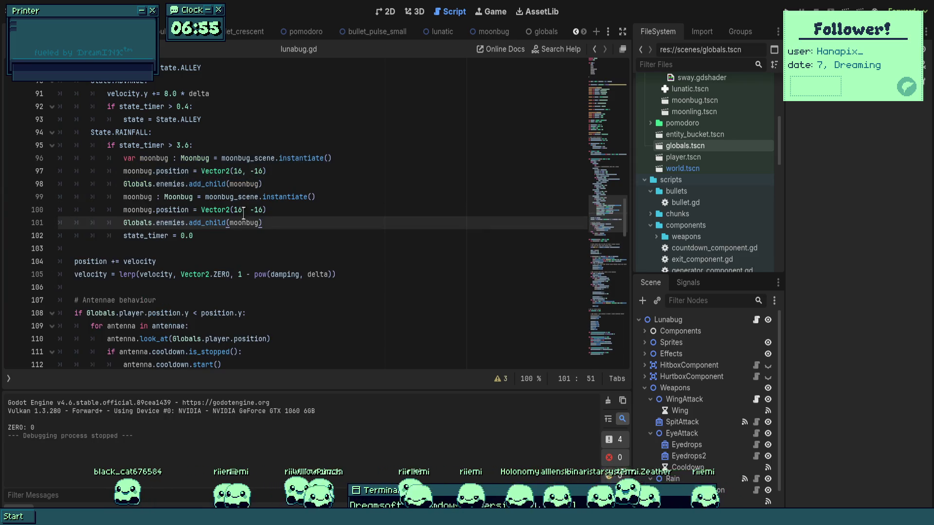
{"action": "left_click", "coordinate": [237, 209]}
{"action": "double_click", "coordinate": [237, 210]}
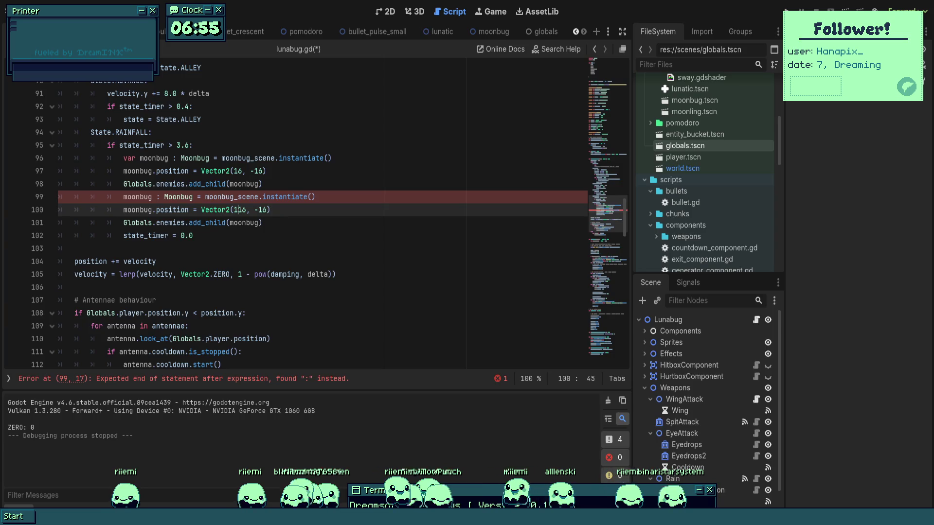
{"action": "type", "text": "180 - 1"}
{"action": "left_click", "coordinate": [333, 158]}
- Save and run, then remove the redundant ': Moonbug' type causing the parse error and rerun
{"action": "key", "text": "ctrl+s"}
{"action": "key", "text": "F5"}
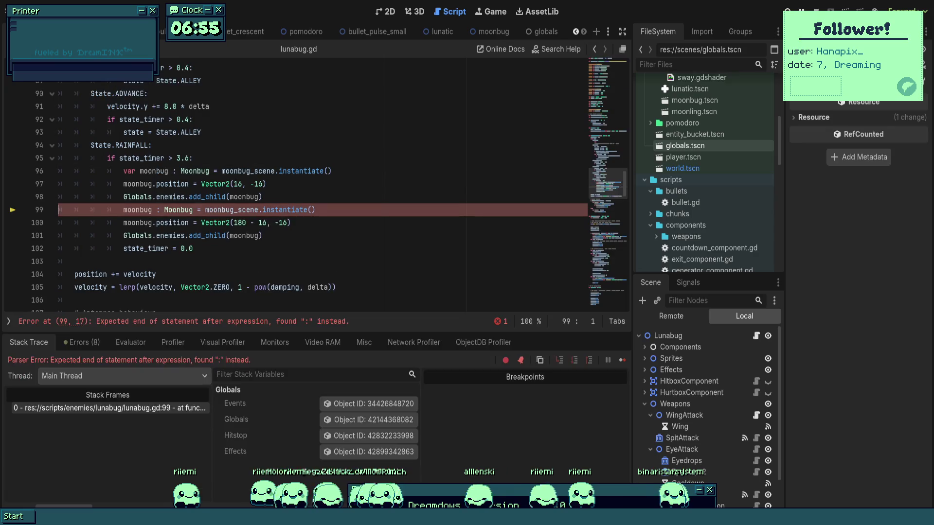
{"action": "key", "text": "F8"}
{"action": "left_click", "coordinate": [388, 196]}
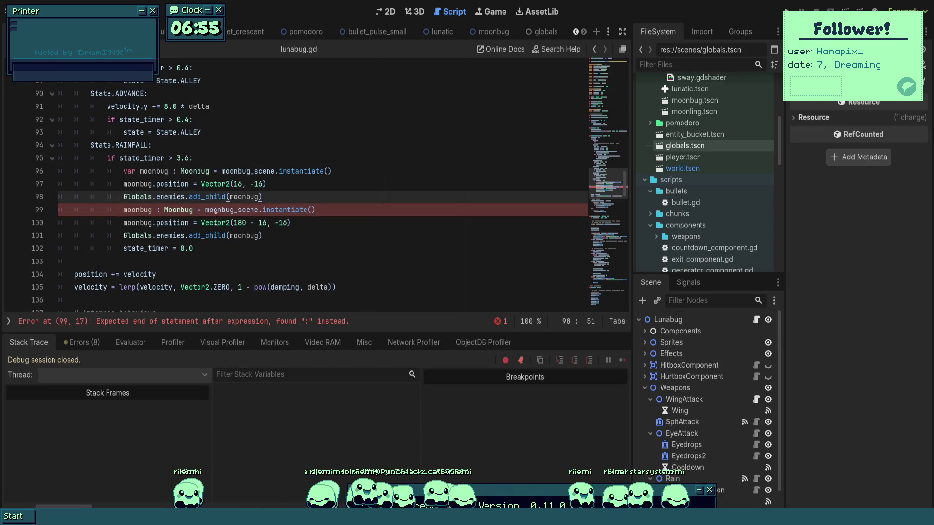
{"action": "left_click", "coordinate": [197, 210]}
{"action": "key", "text": "BackSpace"}
{"action": "key", "text": "BackSpace"}
{"action": "key", "text": "BackSpace"}
{"action": "left_click", "coordinate": [341, 158]}
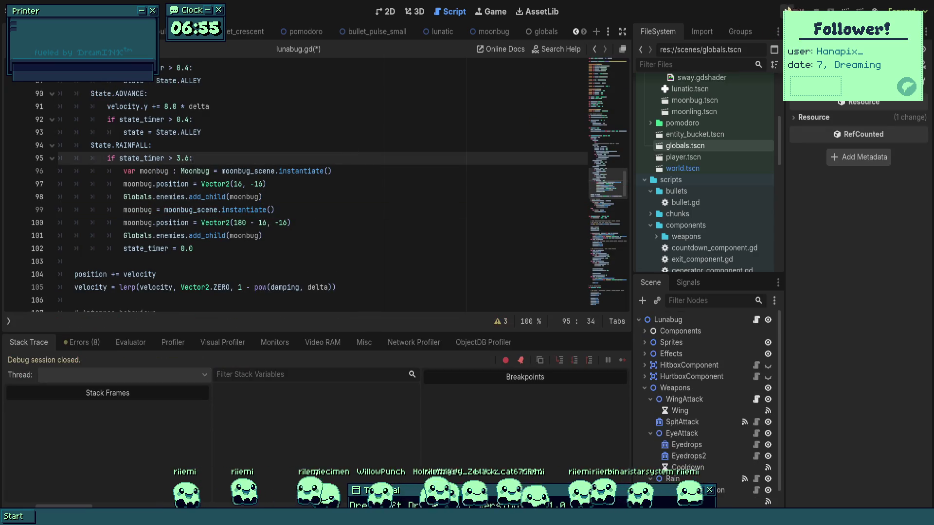
{"action": "left_click", "coordinate": [789, 9]}
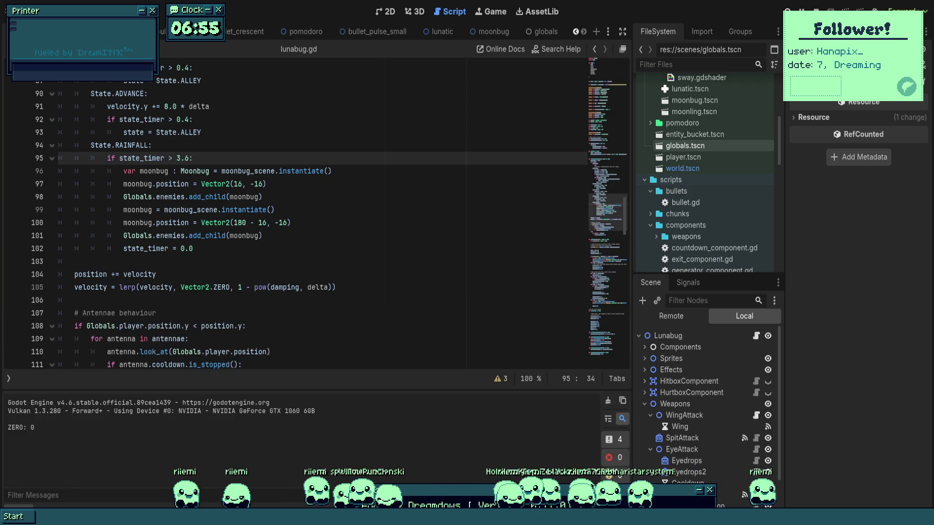
- Steer the ship left, right and up while moonbugs rain from both top corners, then stop
{"action": "key", "text": "Left"}
{"action": "key", "text": "Right"}
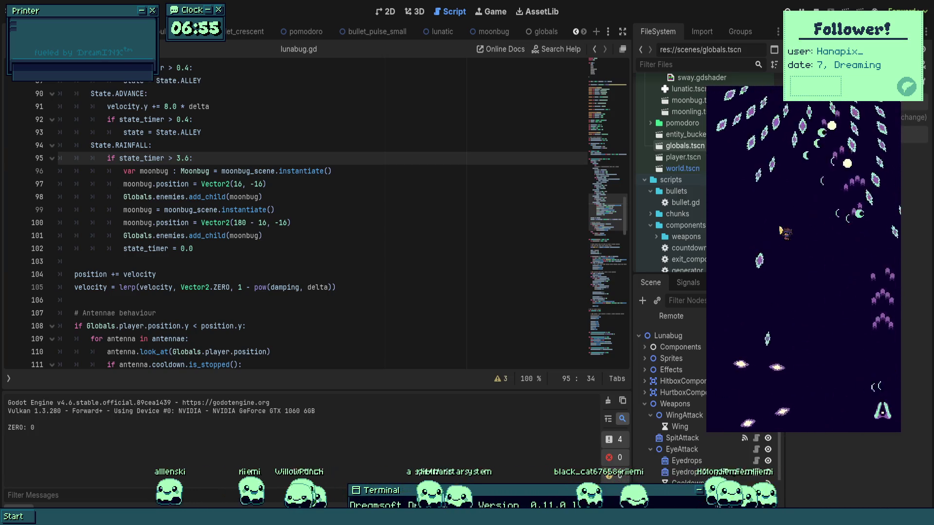
{"action": "key", "text": "Left"}
{"action": "key", "text": "Up"}
{"action": "key", "text": "Right"}
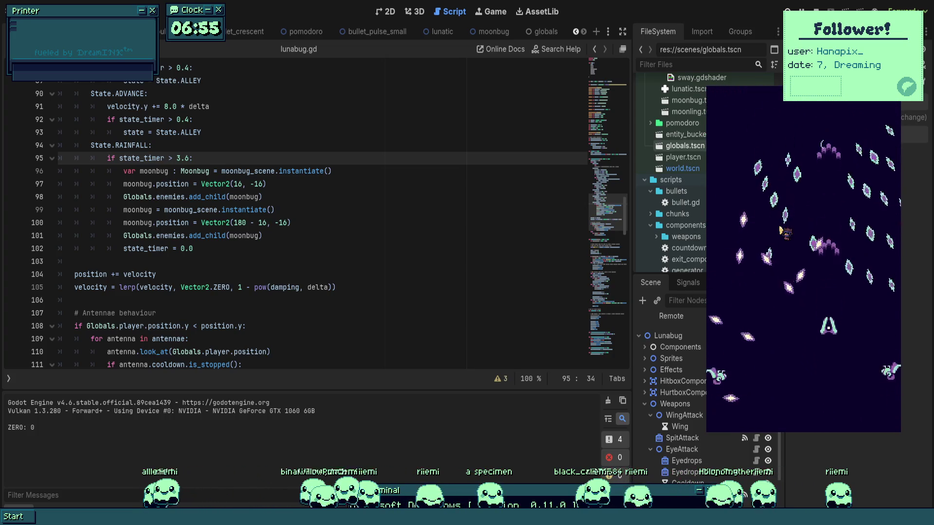
{"action": "key", "text": "Escape"}
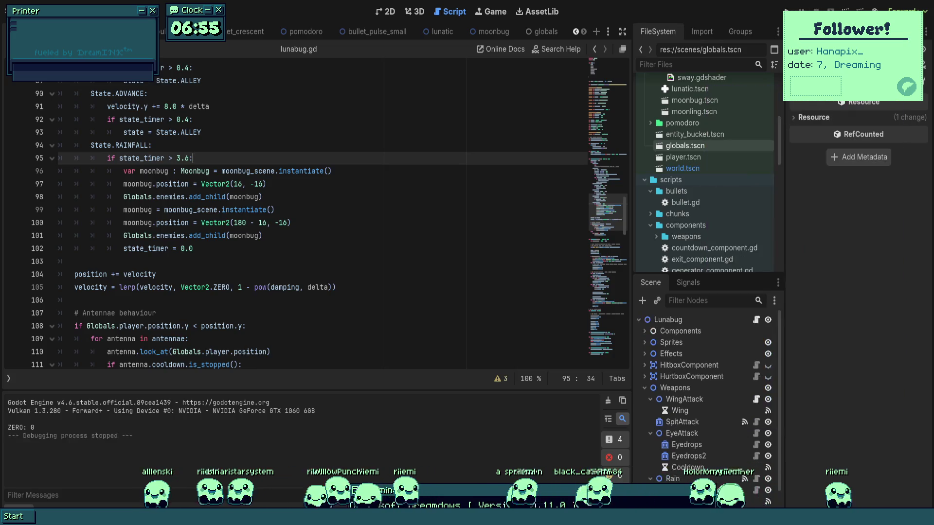
{"action": "left_click", "coordinate": [244, 195]}
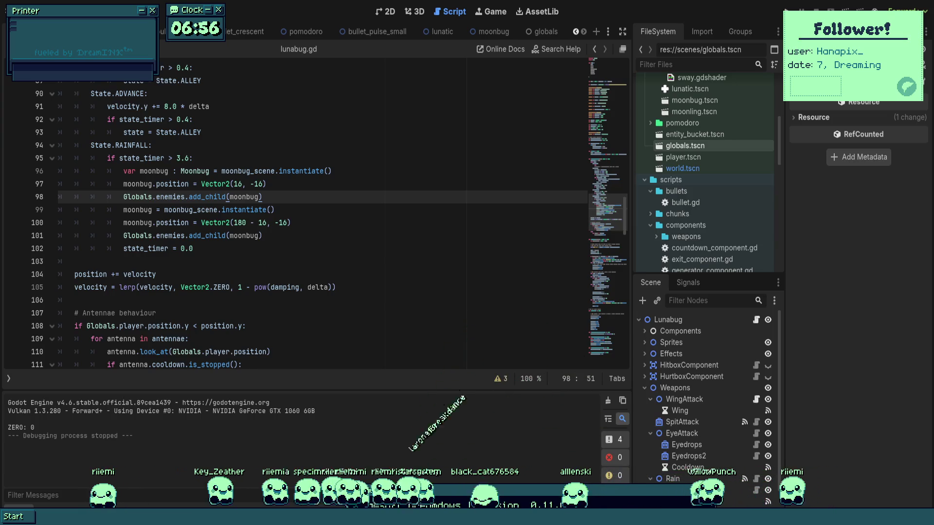
{"action": "left_click", "coordinate": [262, 236]}
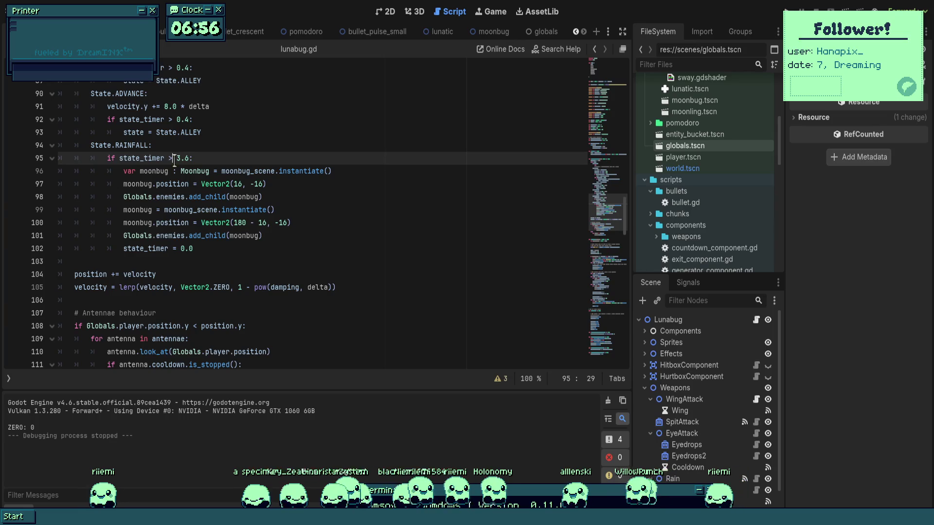
{"action": "left_click_drag", "start_coordinate": [243, 250], "coordinate": [108, 161]}
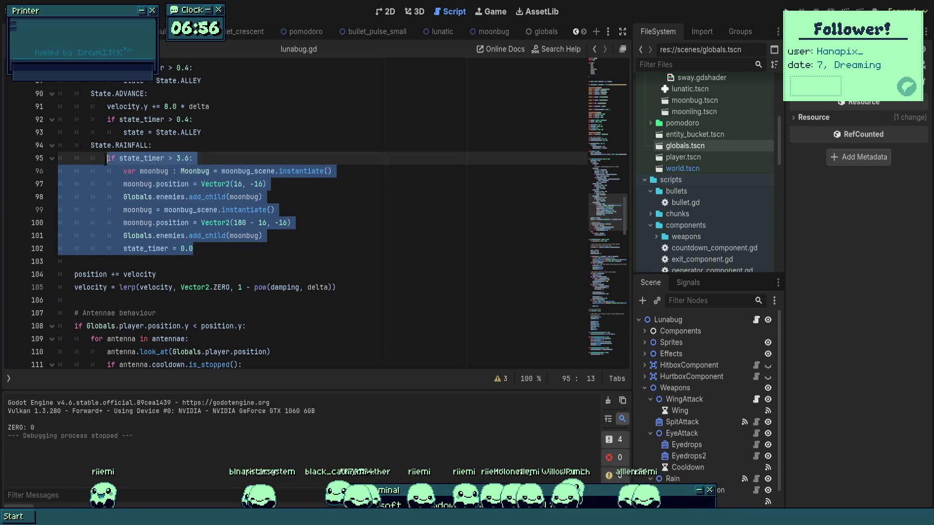
{"action": "left_click", "coordinate": [220, 251]}
{"action": "left_click", "coordinate": [152, 145]}
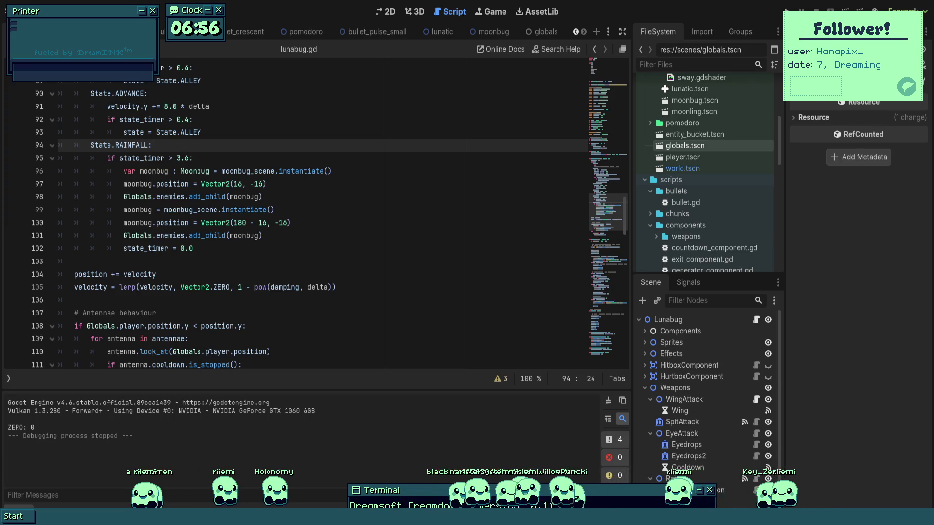
{"action": "scroll", "coordinate": [180, 146], "scroll_direction": "up", "scroll_amount": 12}
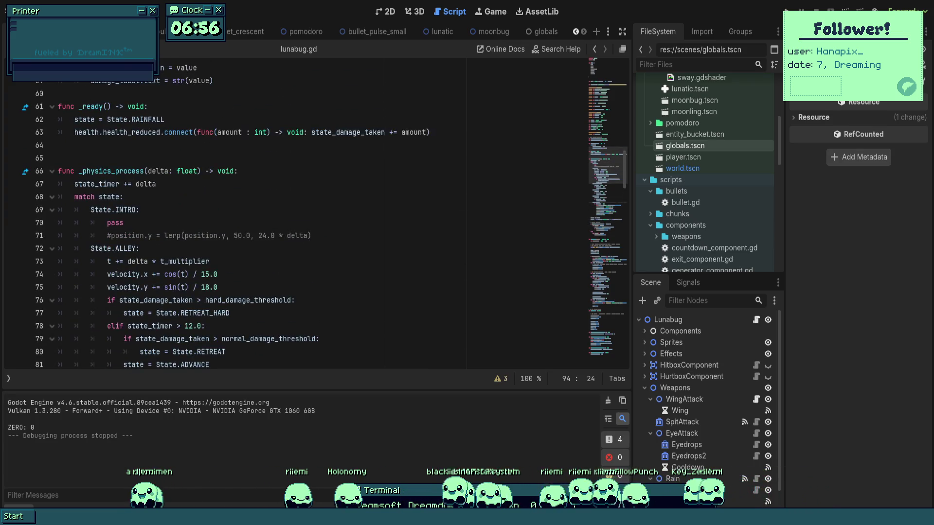
{"action": "scroll", "coordinate": [200, 198], "scroll_direction": "down", "scroll_amount": 9}
{"action": "scroll", "coordinate": [200, 198], "scroll_direction": "down", "scroll_amount": 2}
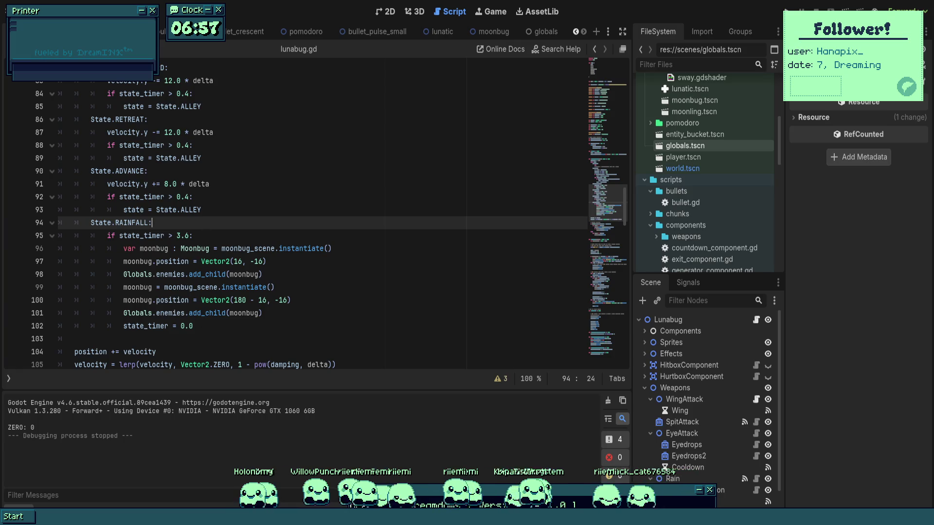
- Add 'state_counter += 1' below 'state_timer = 0.0' and save the script
{"action": "left_click", "coordinate": [281, 326]}
{"action": "key", "text": "Up"}
{"action": "key", "text": "Down"}
{"action": "key", "text": "Return"}
{"action": "type", "text": "st"}
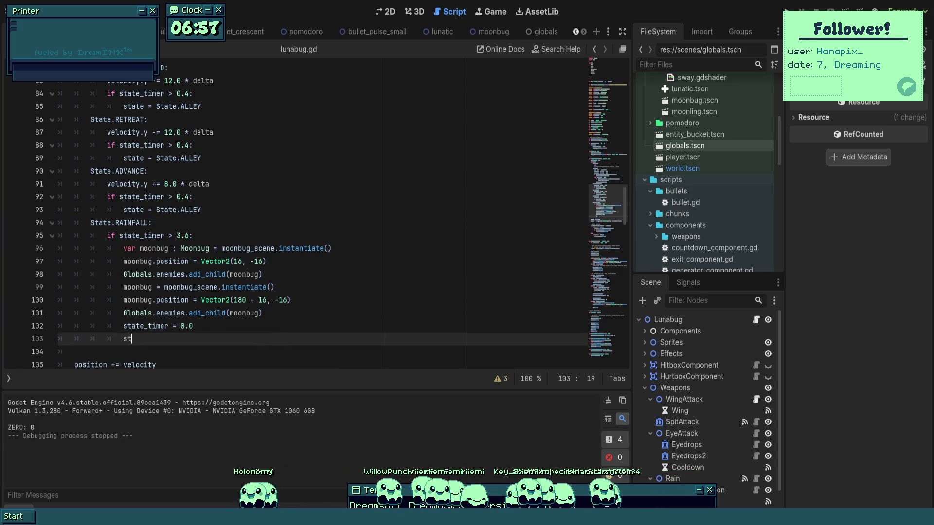
{"action": "type", "text": "ate_co"}
{"action": "key", "text": "Return"}
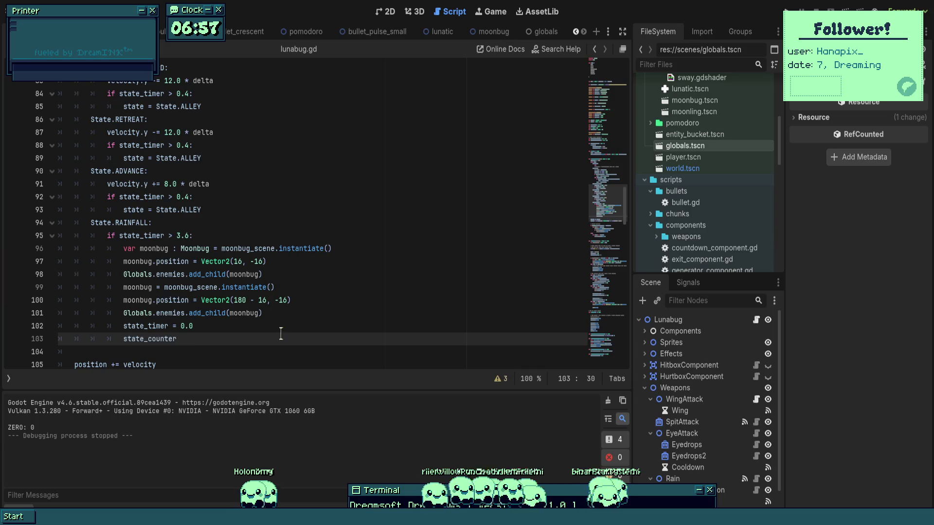
{"action": "type", "text": "+= 1"}
{"action": "key", "text": "ctrl+s"}
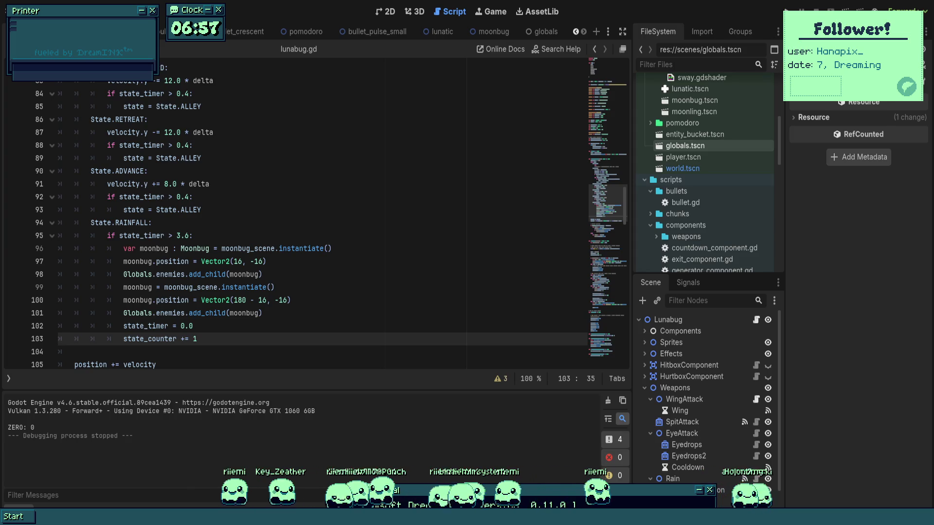
- Review the second moonbug spawn lines, save again, and move to the 3.6 timer check
{"action": "left_click", "coordinate": [263, 313]}
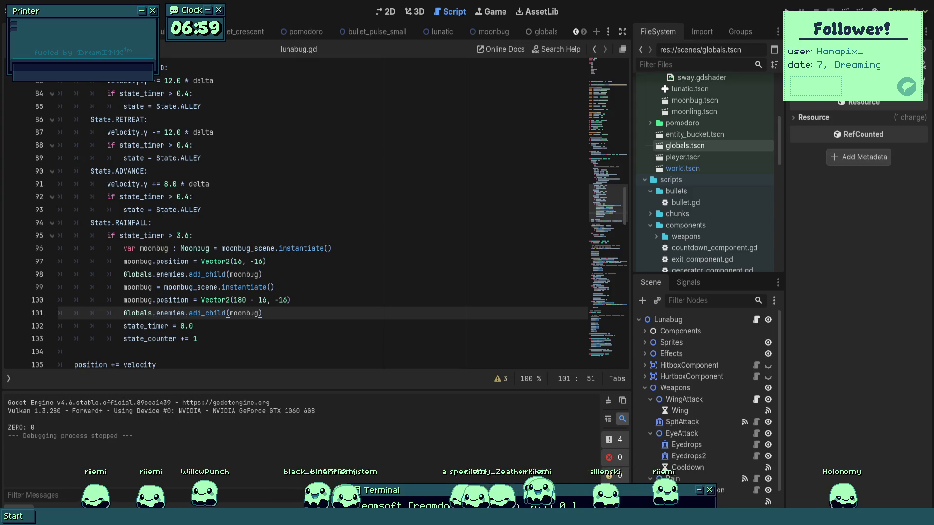
{"action": "key", "text": "ctrl+s"}
{"action": "left_click", "coordinate": [276, 287]}
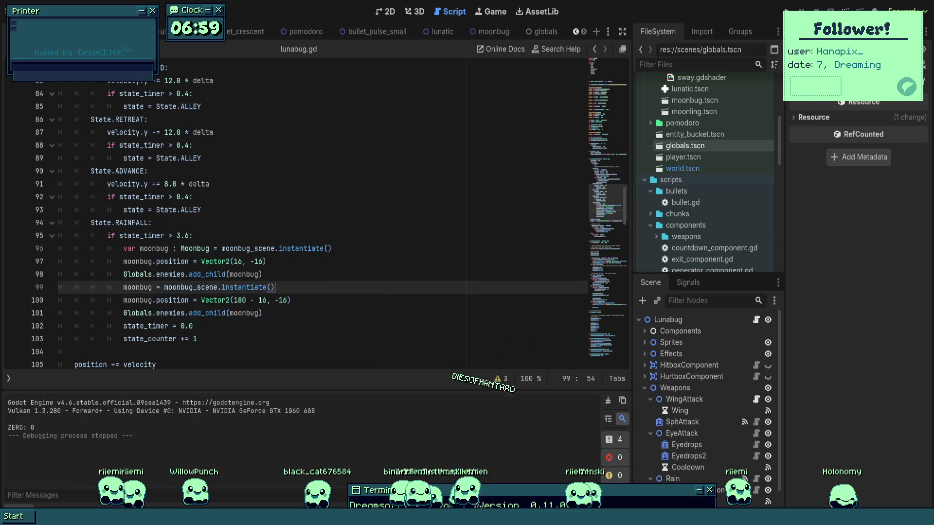
{"action": "scroll", "coordinate": [292, 219], "scroll_direction": "down", "scroll_amount": 2}
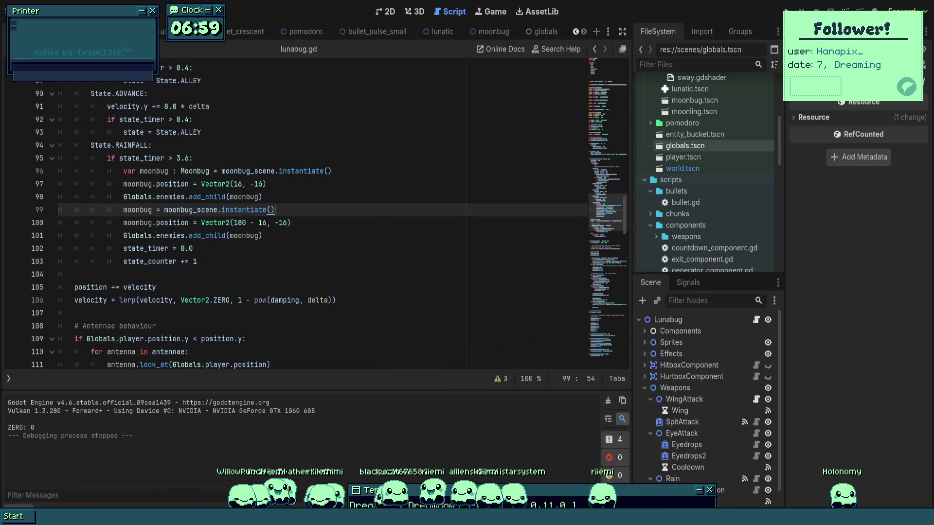
{"action": "left_click", "coordinate": [383, 222]}
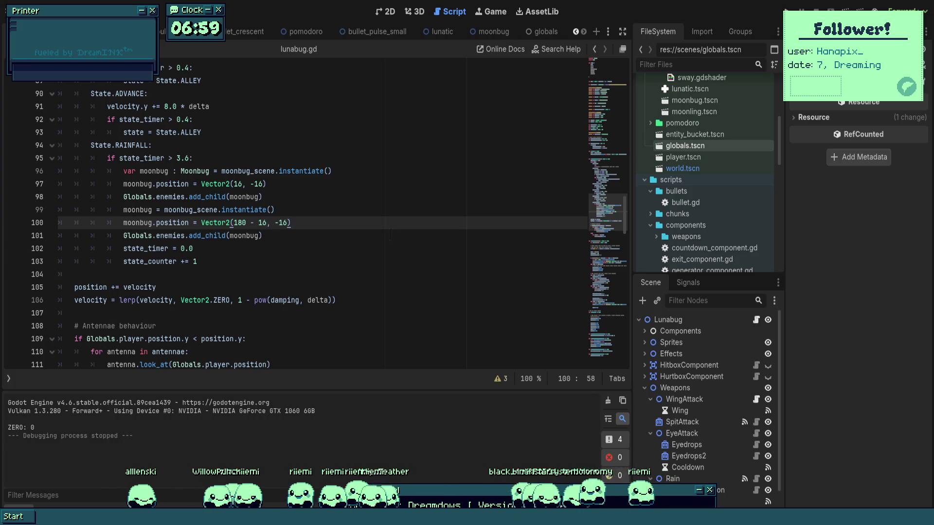
{"action": "left_click", "coordinate": [264, 158]}
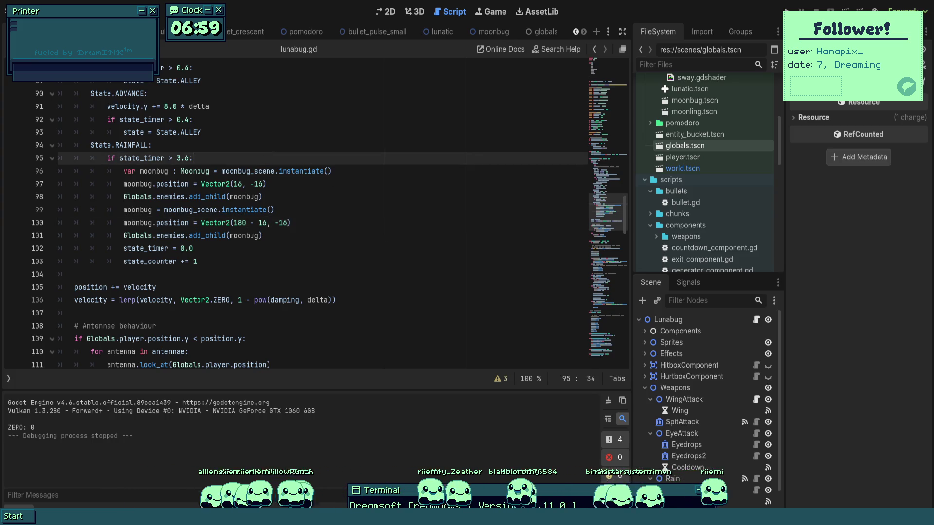
- Insert 'var r = randi()' as the first line inside the 3.6-second timer check
{"action": "key", "text": "Return"}
{"action": "type", "text": "var r a"}
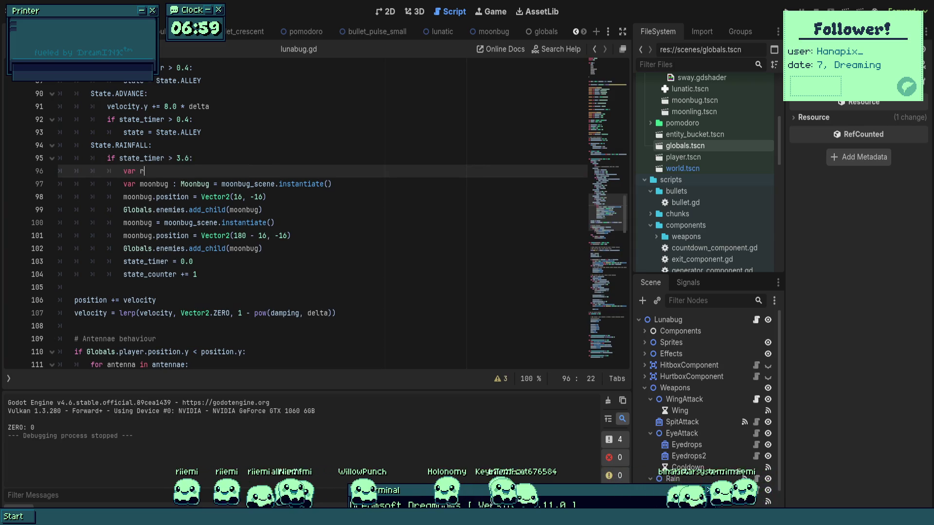
{"action": "key", "text": "BackSpace"}
{"action": "type", "text": "rand"}
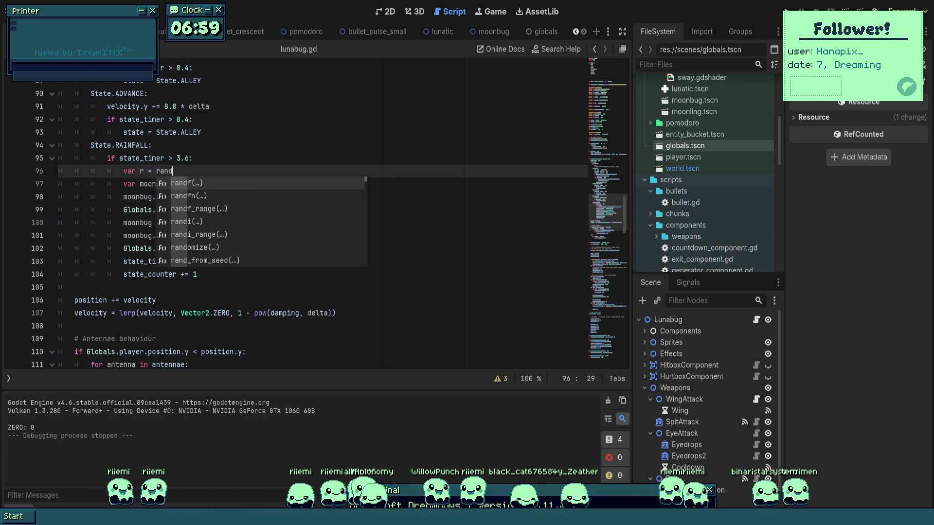
{"action": "key", "text": "Down"}
{"action": "key", "text": "Down"}
{"action": "key", "text": "Down"}
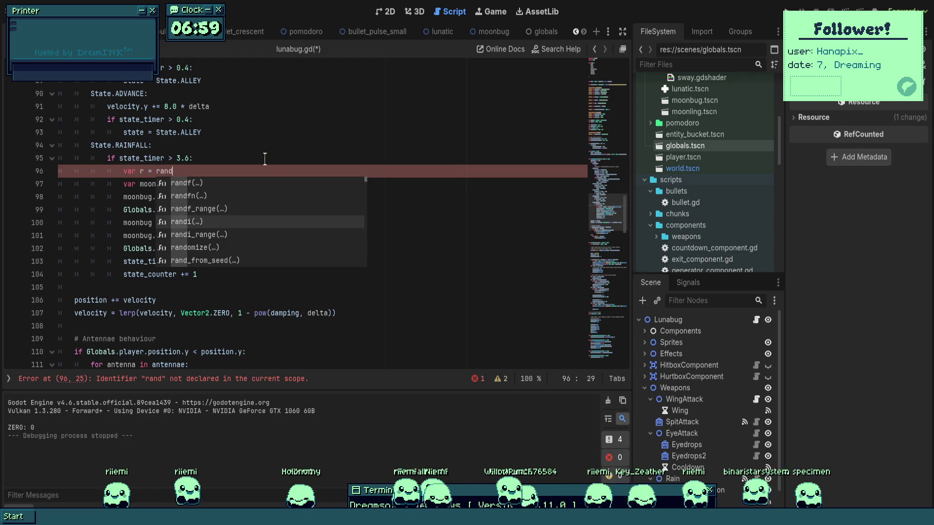
{"action": "type", "text": "("}
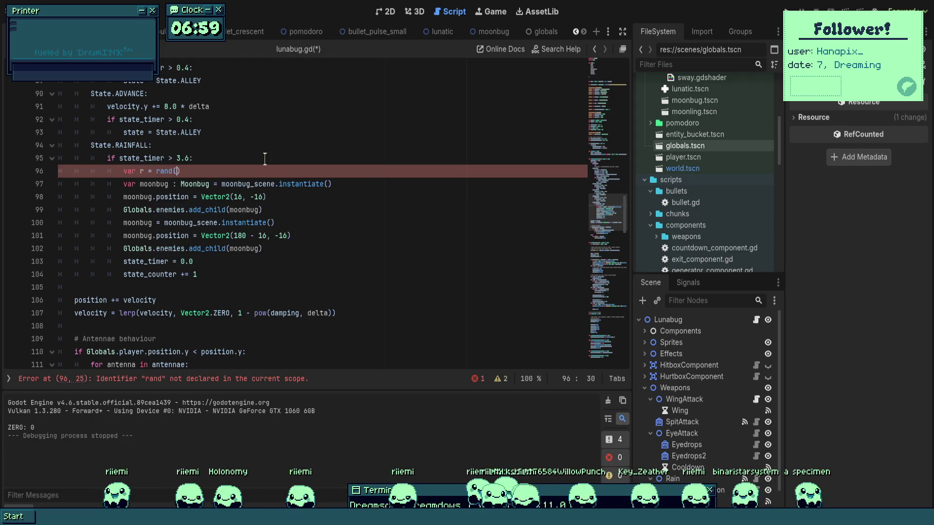
{"action": "key", "text": "BackSpace"}
{"action": "key", "text": "BackSpace"}
{"action": "type", "text": "d"}
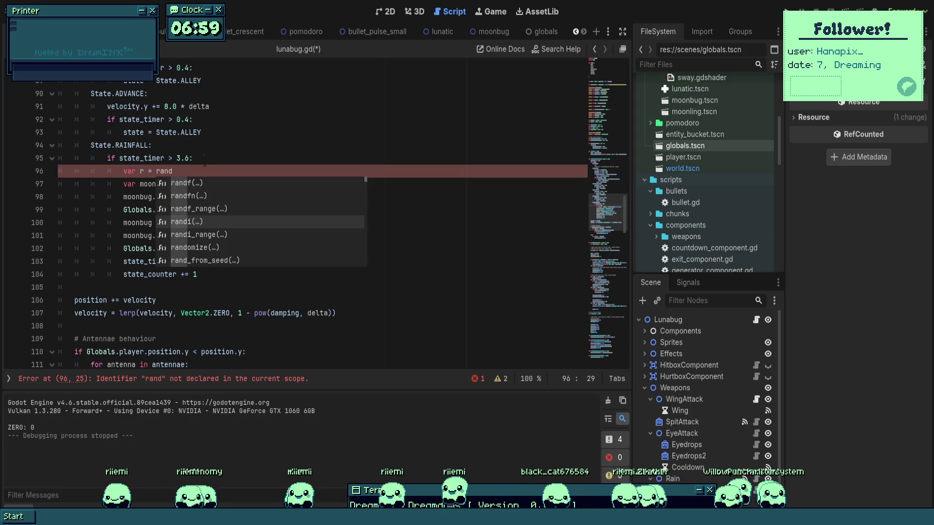
{"action": "key", "text": "Up"}
{"action": "key", "text": "Down"}
{"action": "key", "text": "Down"}
{"action": "key", "text": "Down"}
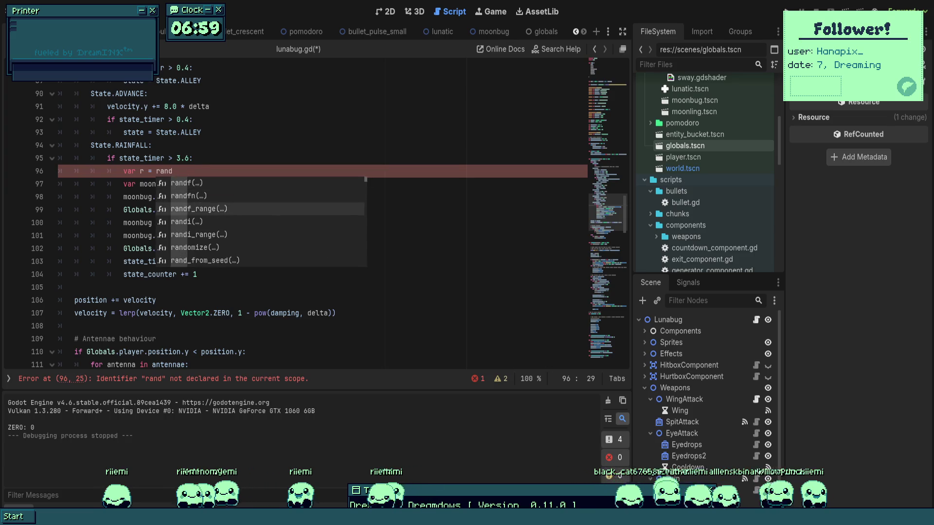
{"action": "key", "text": "Return"}
{"action": "left_click", "coordinate": [204, 161]}
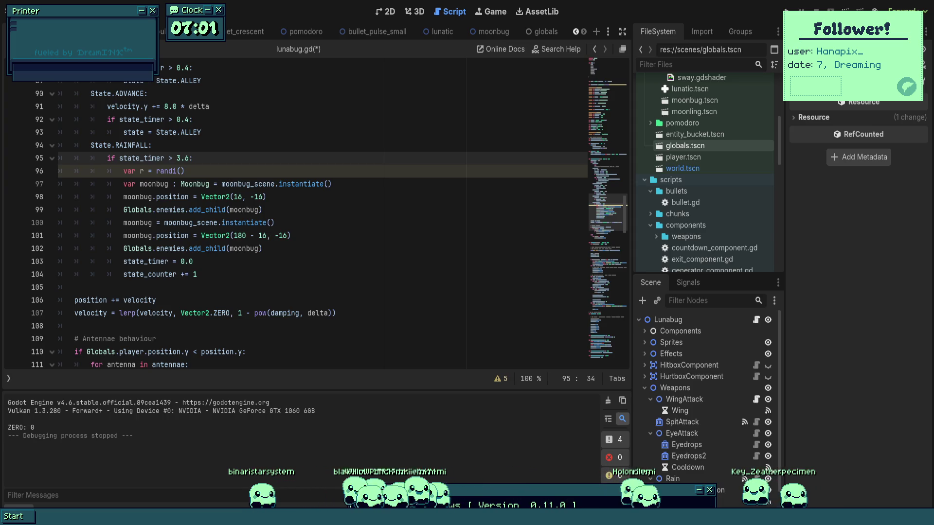
- Set r to randi() % 2, after briefly trying % 3
{"action": "left_click", "coordinate": [267, 197]}
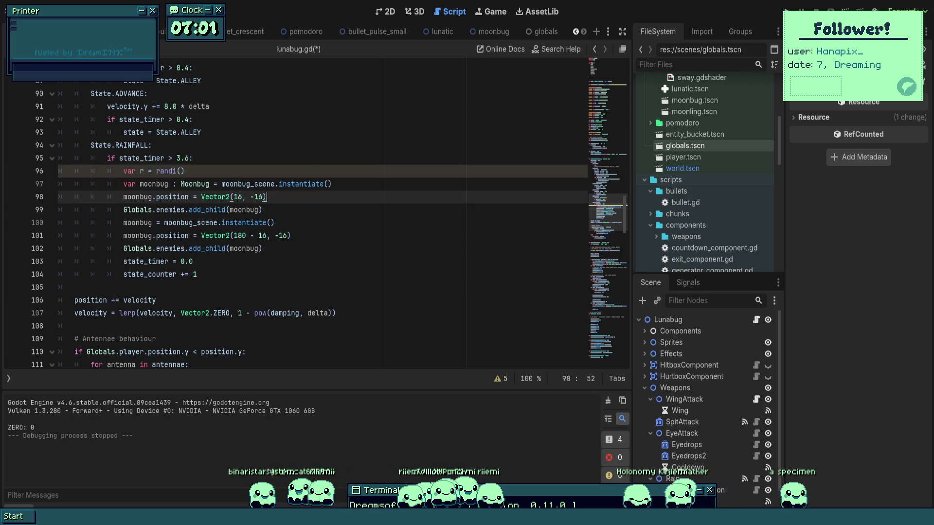
{"action": "left_click", "coordinate": [309, 171]}
{"action": "type", "text": "% 2"}
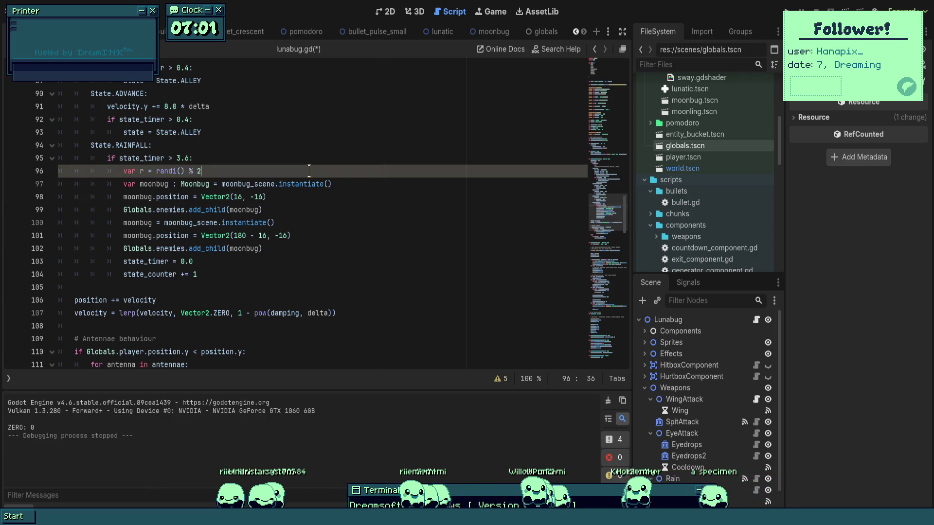
{"action": "key", "text": "BackSpace"}
{"action": "type", "text": "3"}
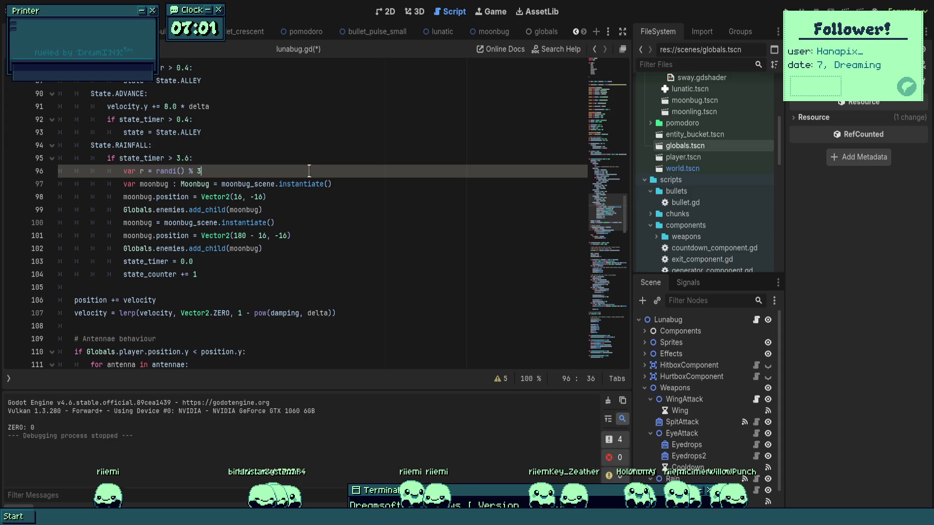
{"action": "key", "text": "BackSpace"}
{"action": "type", "text": "2"}
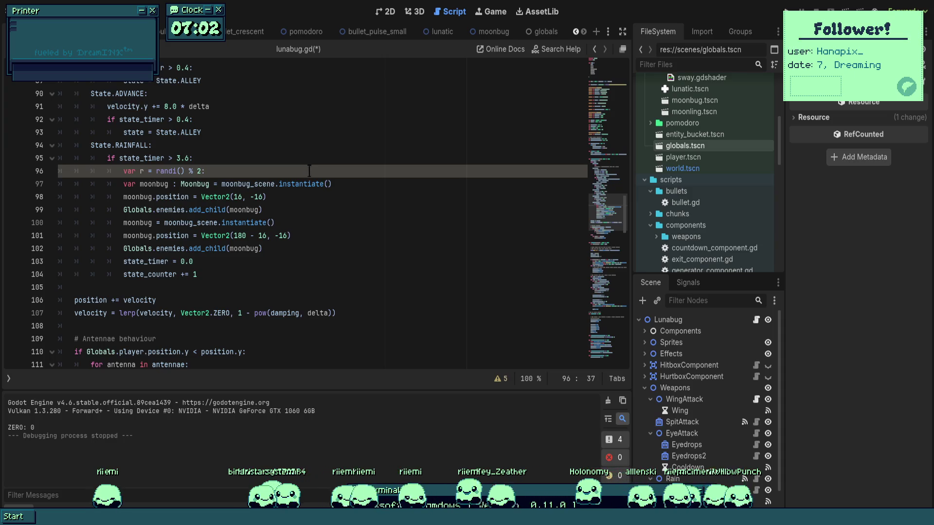
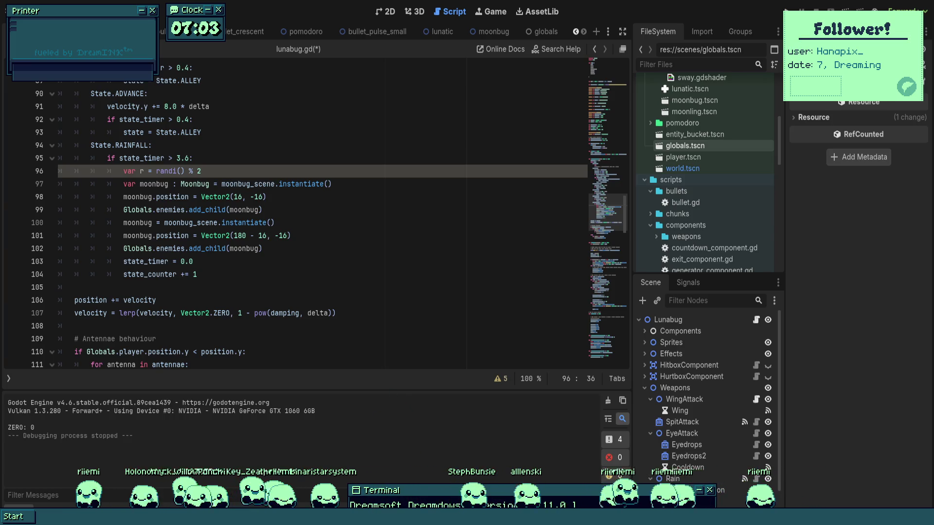
- Change the first moonbug's spawn y to -64 and playtest the rainfall attack
{"action": "left_click", "coordinate": [140, 236]}
{"action": "left_click", "coordinate": [309, 163]}
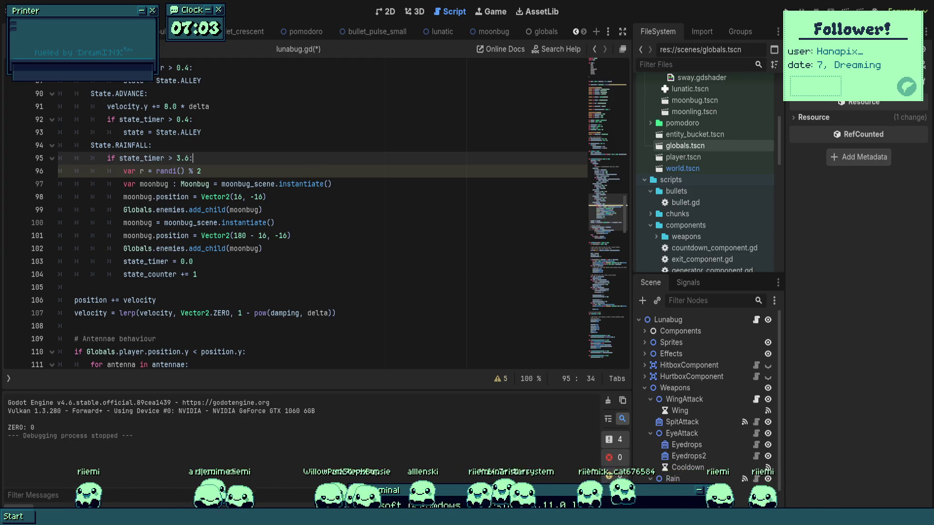
{"action": "double_click", "coordinate": [257, 197]}
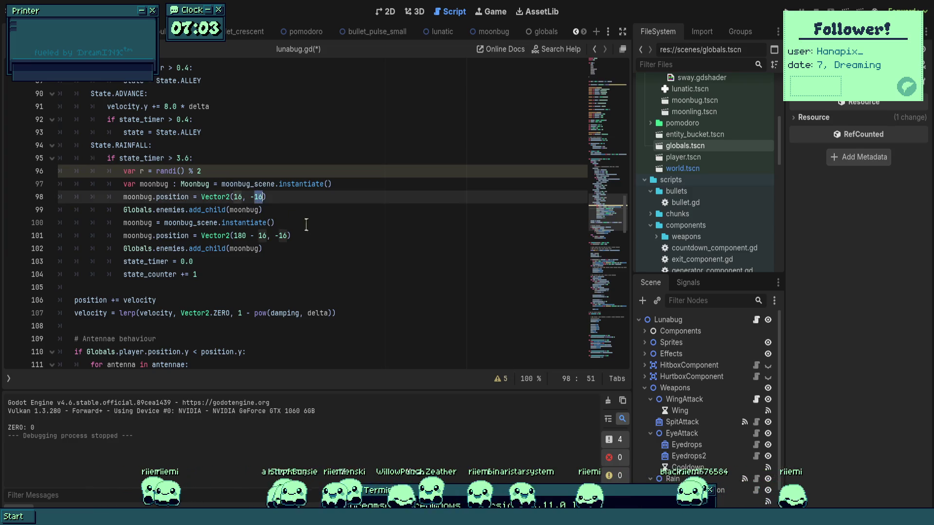
{"action": "type", "text": "64"}
{"action": "key", "text": "F5"}
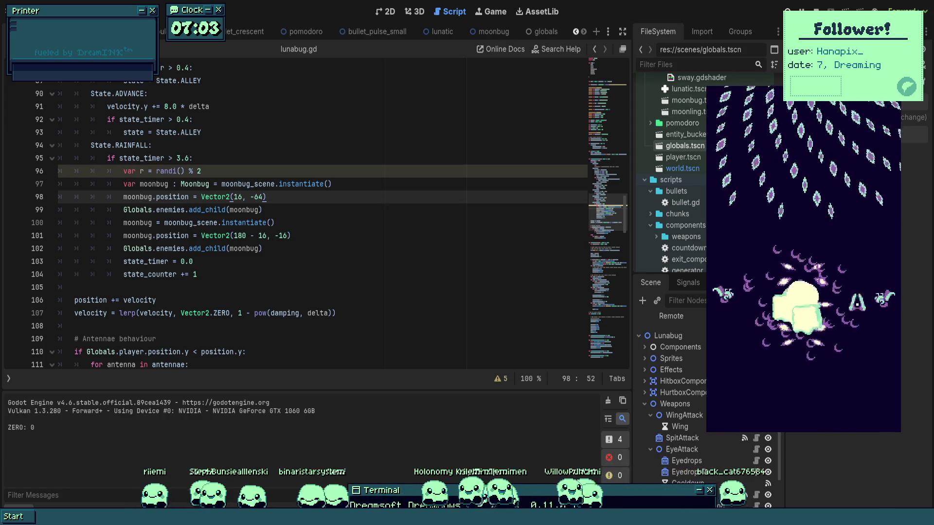
{"action": "key", "text": "F8"}
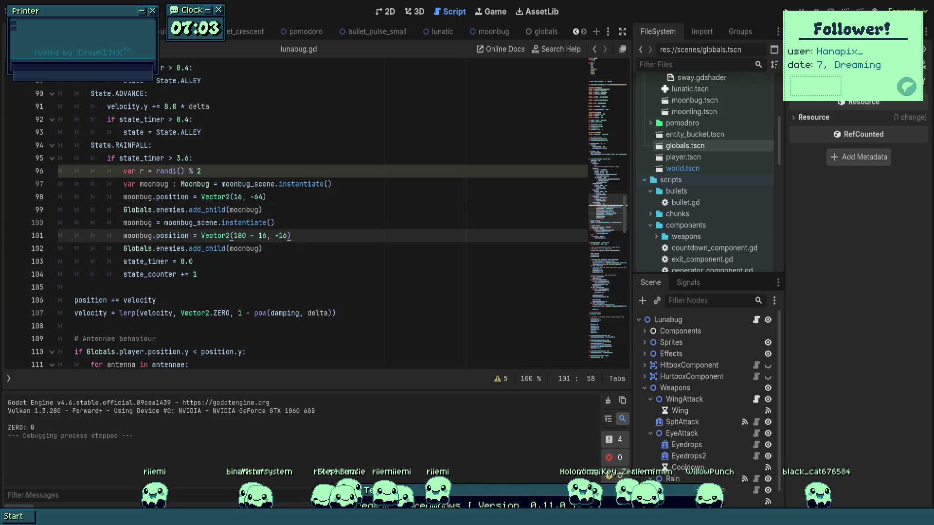
- Restore the first moonbug's spawn y to -16 and save the script
{"action": "left_click", "coordinate": [258, 197]}
{"action": "key", "text": "BackSpace"}
{"action": "key", "text": "Delete"}
{"action": "type", "text": "16"}
{"action": "key", "text": "ctrl+s"}
{"action": "left_click", "coordinate": [322, 223]}
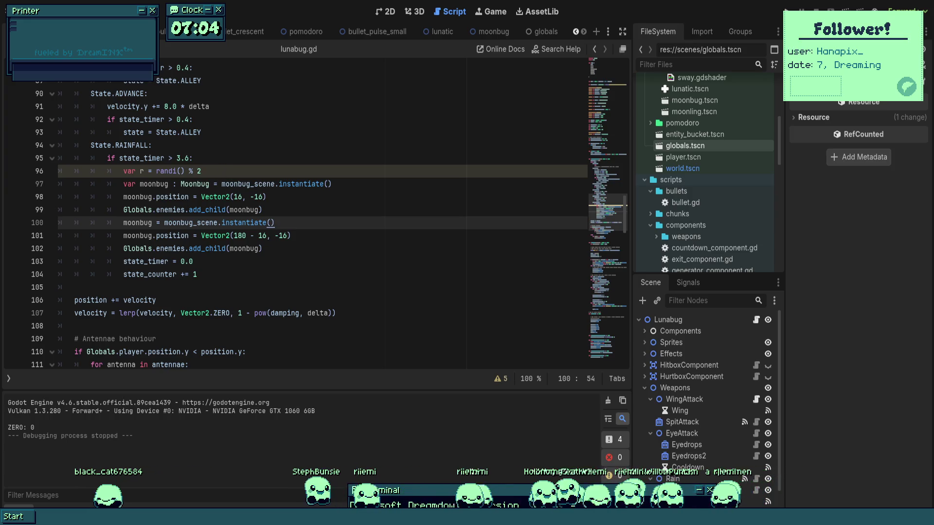
{"action": "left_click", "coordinate": [223, 171]}
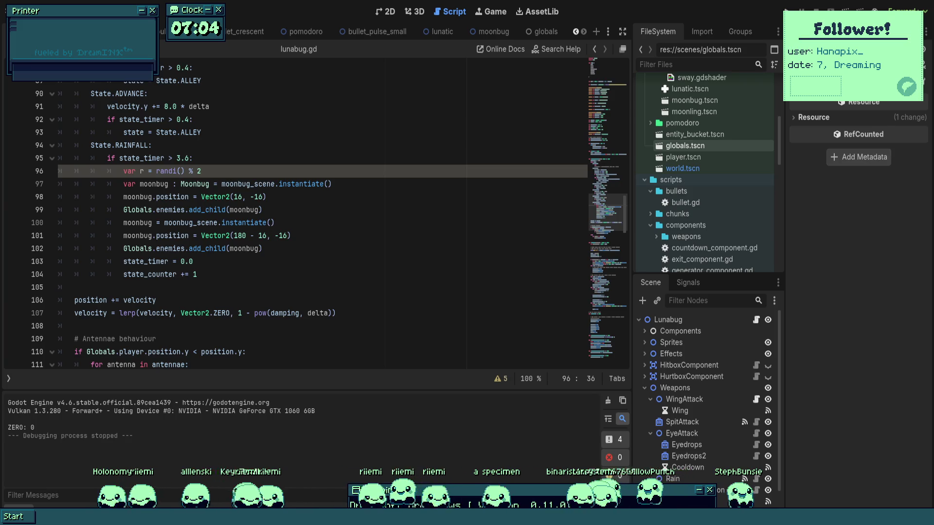
- Delete the 'var r = randi() % 2' random roll line and save the script
{"action": "key", "text": "shift+Home"}
{"action": "key", "text": "shift+Home"}
{"action": "key", "text": "BackSpace"}
{"action": "key", "text": "Delete"}
{"action": "left_click", "coordinate": [292, 223]}
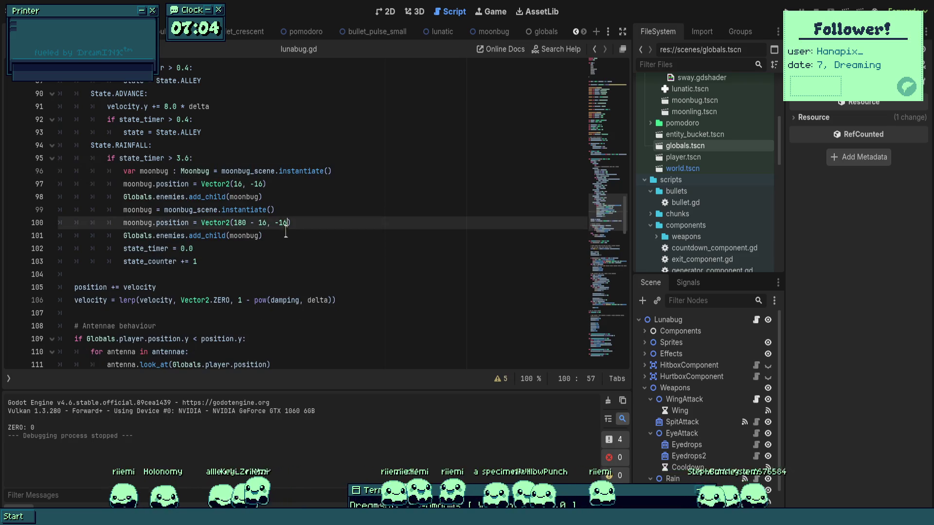
{"action": "left_click", "coordinate": [297, 195]}
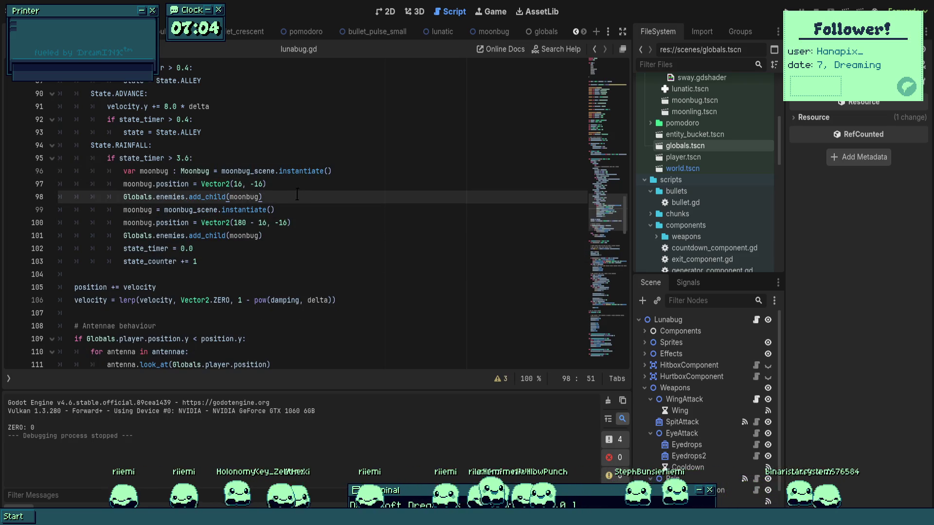
{"action": "key", "text": "Return"}
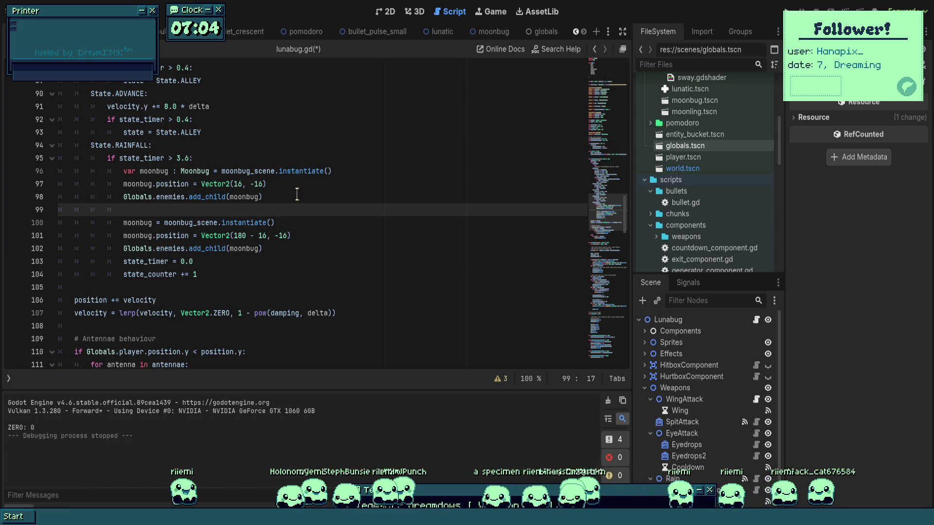
{"action": "key", "text": "BackSpace"}
{"action": "key", "text": "BackSpace"}
{"action": "key", "text": "BackSpace"}
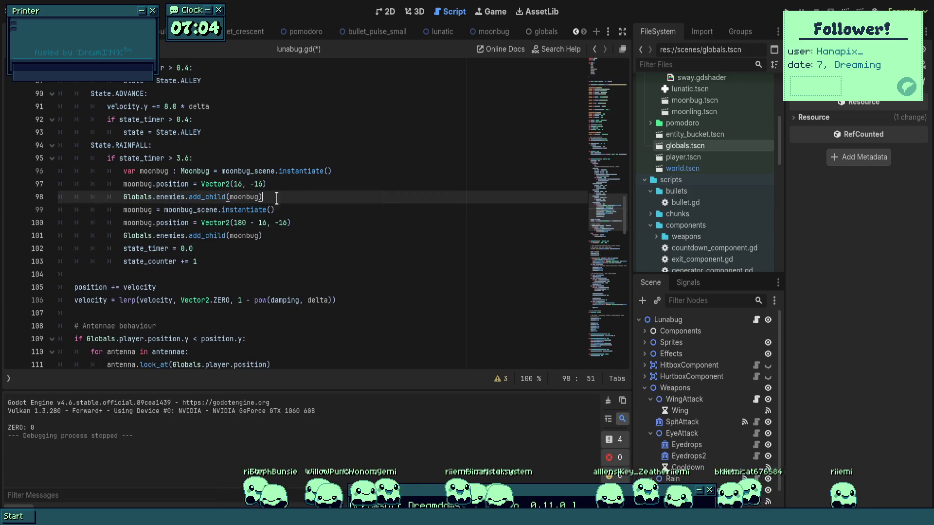
{"action": "key", "text": "ctrl+s"}
{"action": "key", "text": "Down"}
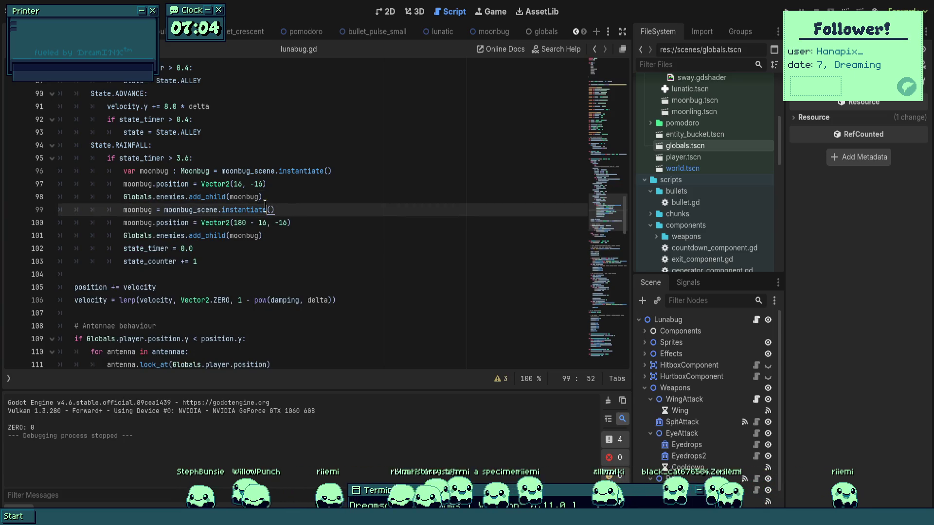
- Delete the second moonbug's spawn lines 99–101, leaving one moonbug at (16, -16)
{"action": "left_click_drag", "start_coordinate": [265, 236], "coordinate": [47, 210]}
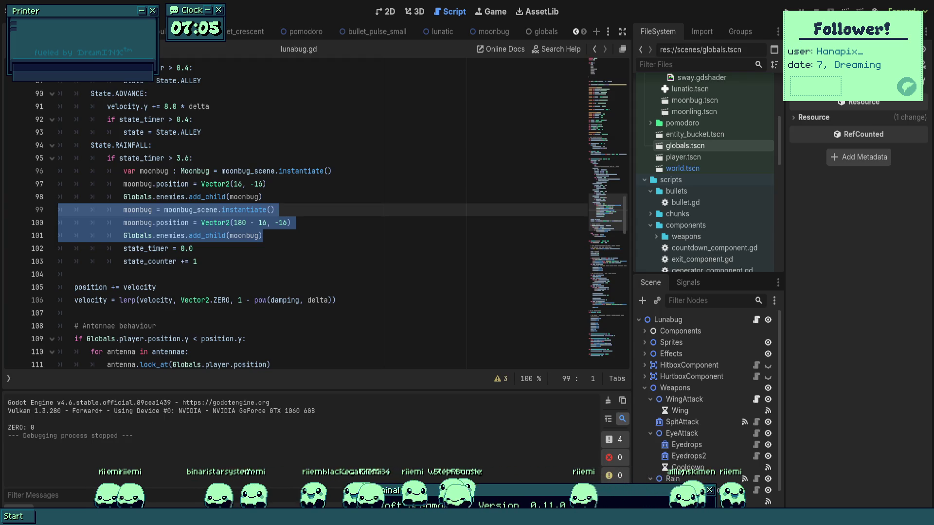
{"action": "mouse_move", "coordinate": [292, 236]}
{"action": "left_mouse_down"}
{"action": "mouse_move", "coordinate": [188, 236]}
{"action": "mouse_move", "coordinate": [58, 210]}
{"action": "left_mouse_up"}
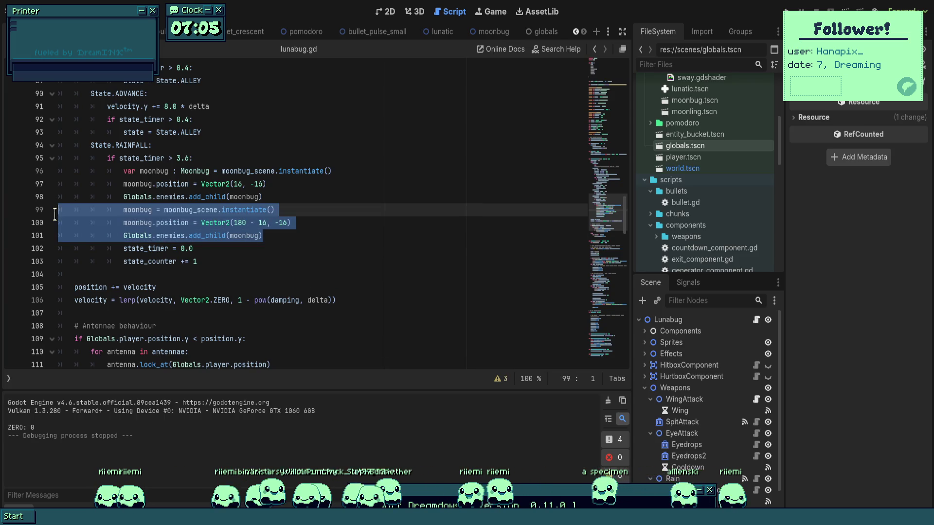
{"action": "key", "text": "BackSpace"}
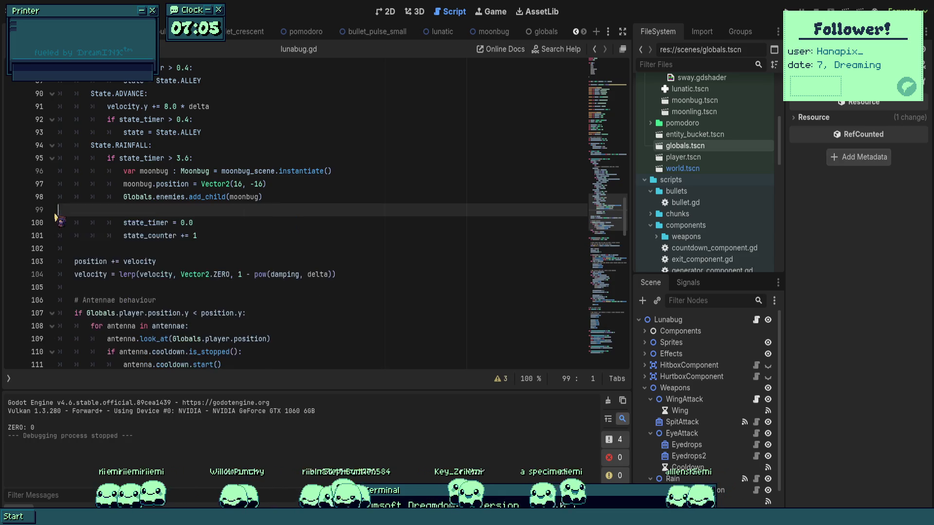
{"action": "key", "text": "BackSpace"}
{"action": "left_click", "coordinate": [257, 155]}
{"action": "key", "text": "Return"}
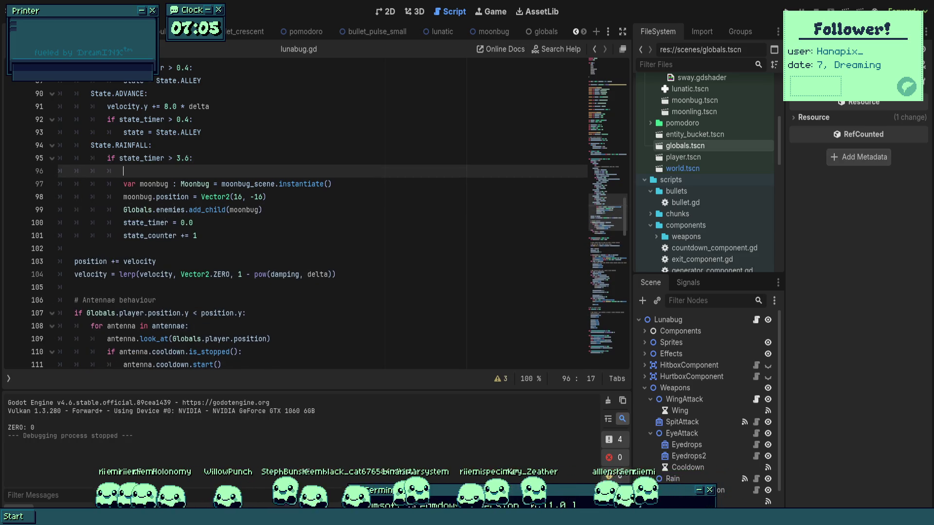
- Add an 'if state_counter % 2:' condition with an indented block
{"action": "type", "text": "if state_c"}
{"action": "key", "text": "Return"}
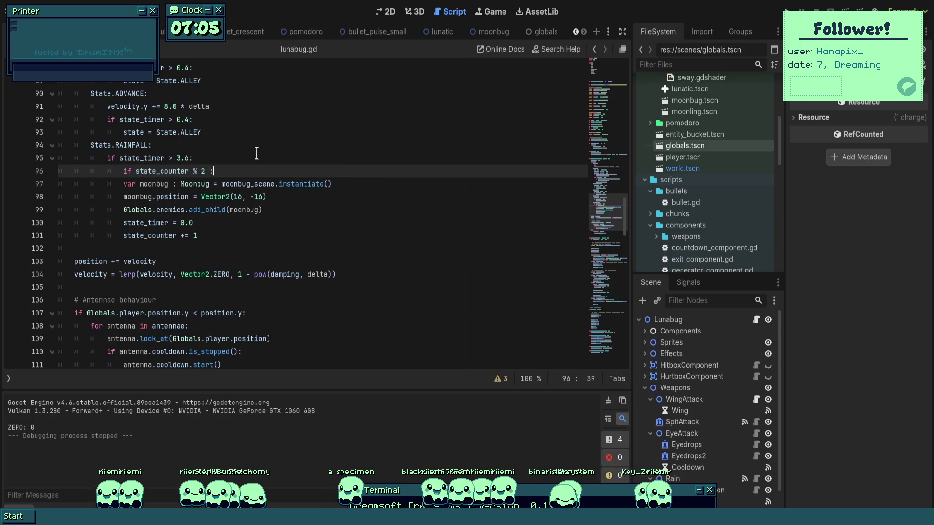
{"action": "key", "text": "BackSpace"}
{"action": "type", "text": ":"}
{"action": "key", "text": "Return"}
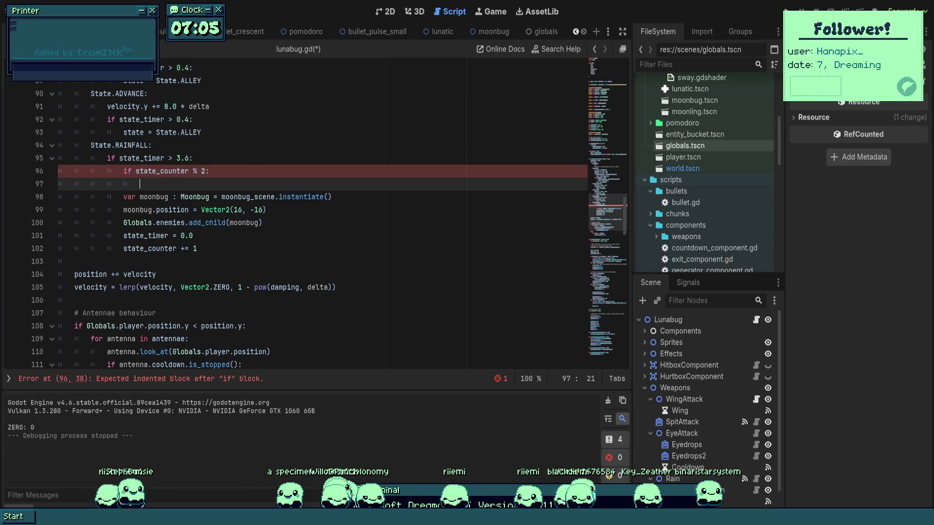
- Declare 'var _position_x : float = 16.0' on a new line above the if
{"action": "key", "text": "Up"}
{"action": "key", "text": "ctrl+shift+Return"}
{"action": "type", "text": "var _position_x ="}
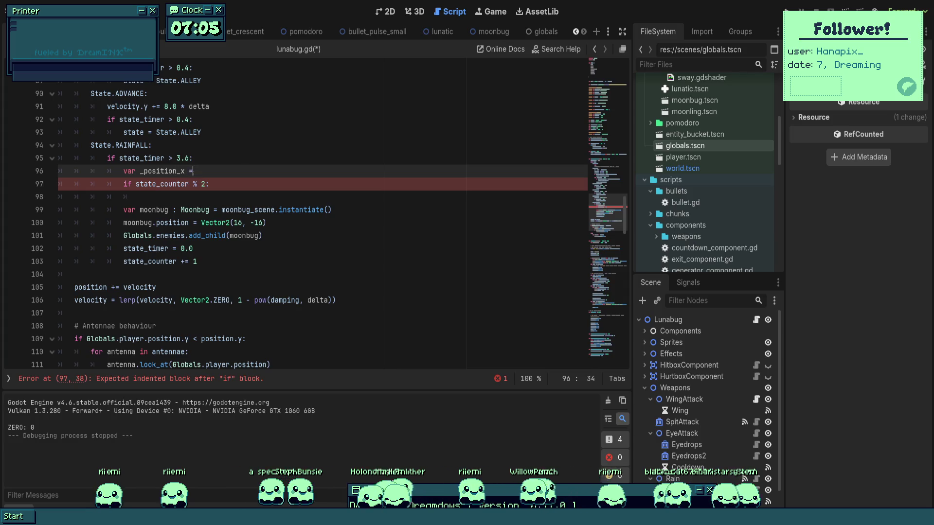
{"action": "key", "text": "BackSpace"}
{"action": "type", "text": ": float = 0.0"}
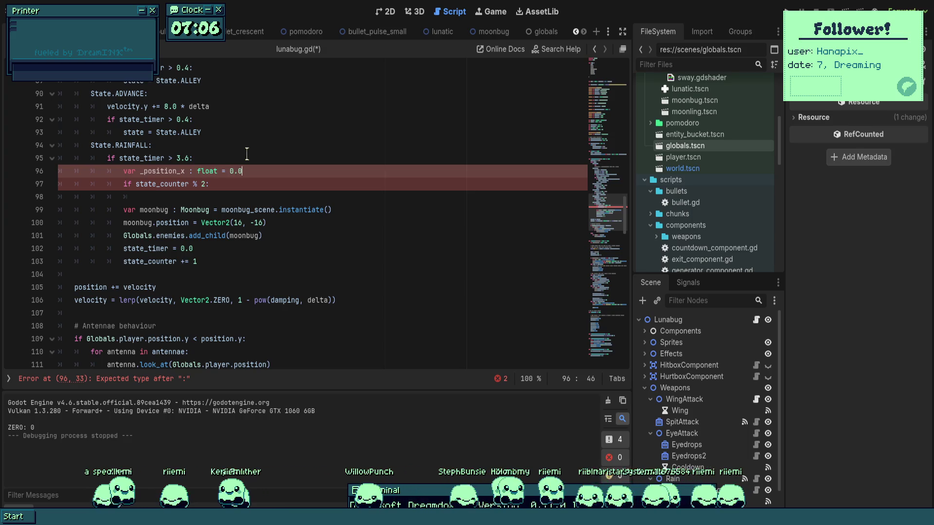
{"action": "left_click", "coordinate": [254, 197]}
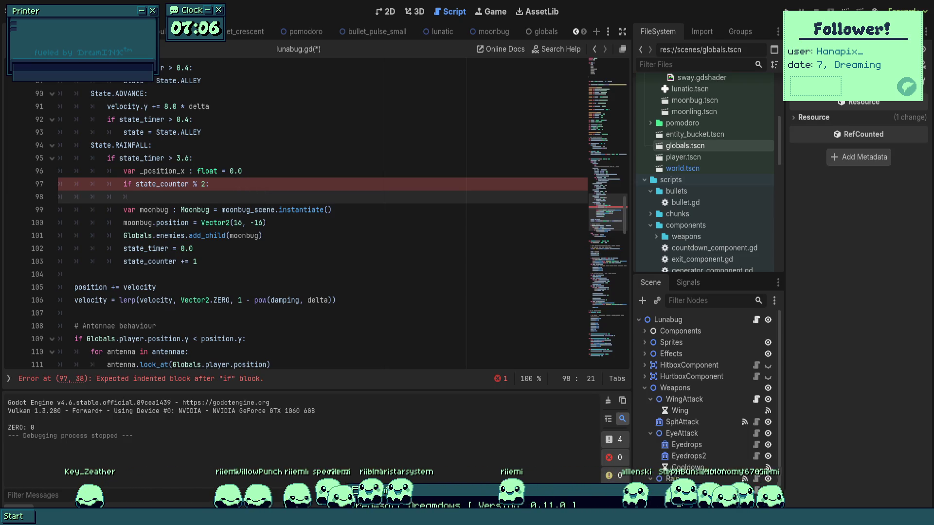
{"action": "left_click", "coordinate": [254, 168]}
{"action": "key", "text": "BackSpace"}
{"action": "key", "text": "BackSpace"}
{"action": "key", "text": "BackSpace"}
{"action": "type", "text": "16."}
{"action": "key", "text": "BackSpace"}
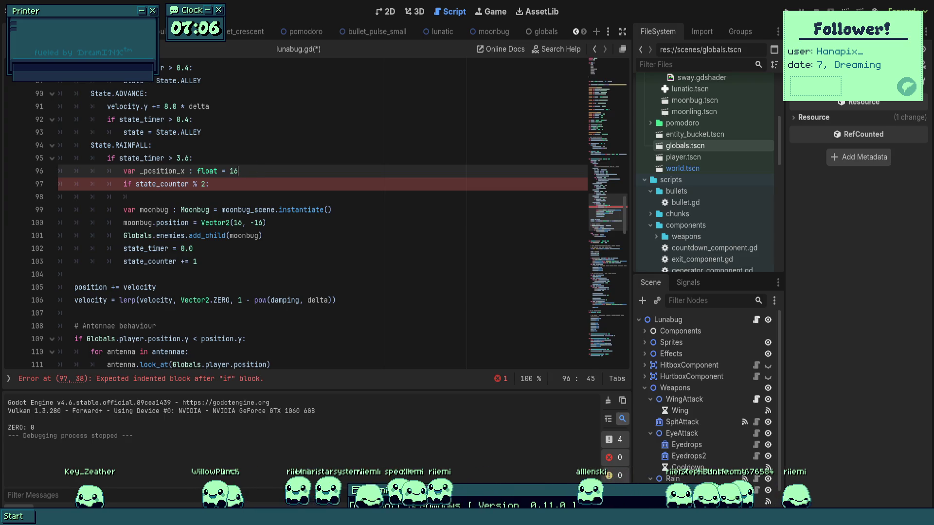
{"action": "double_click", "coordinate": [206, 170]}
{"action": "left_click", "coordinate": [247, 170]}
{"action": "type", "text": ".0"}
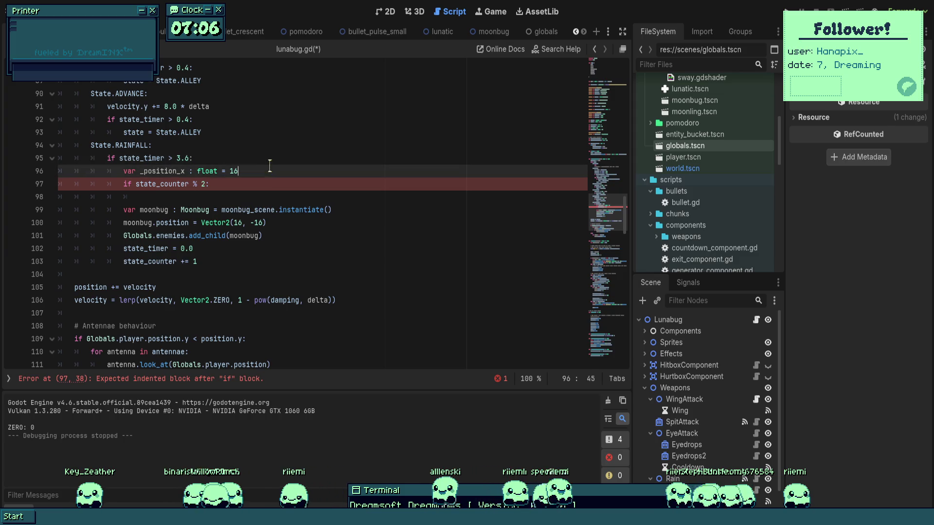
- Set _position_x to 164.0 inside the if block
{"action": "left_click", "coordinate": [256, 196]}
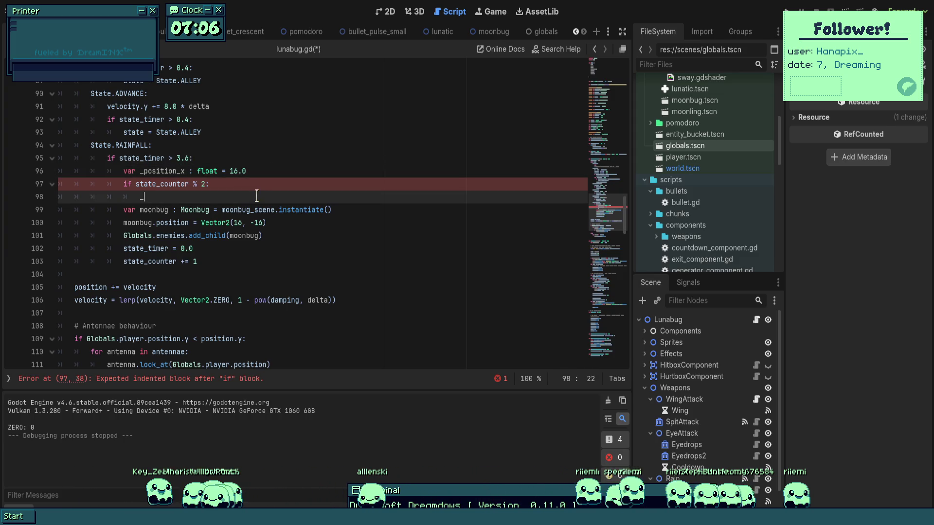
{"action": "type", "text": "_positio"}
{"action": "key", "text": "Return"}
{"action": "type", "text": "= 164.0"}
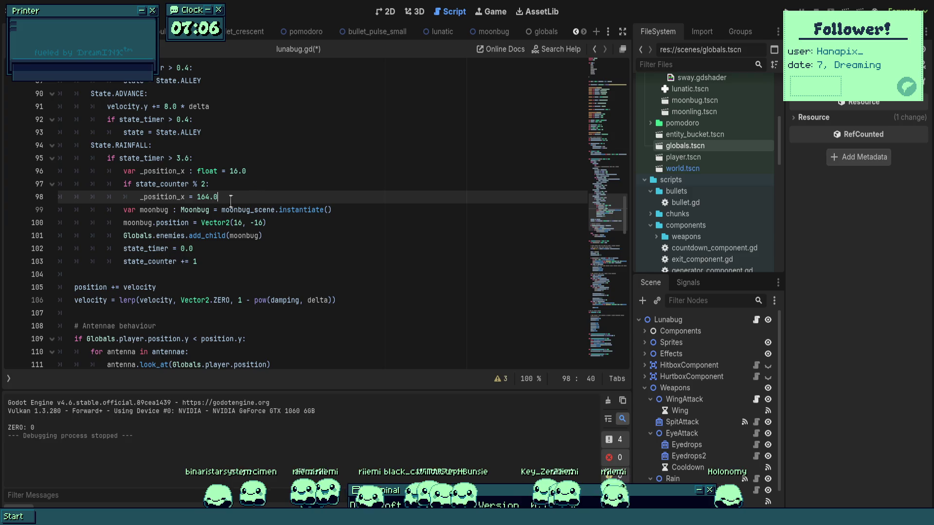
- Replace the moonbug's hardcoded spawn x 16 with _position_x and save
{"action": "double_click", "coordinate": [156, 197]}
{"action": "key", "text": "ctrl+c"}
{"action": "double_click", "coordinate": [205, 222]}
{"action": "key", "text": "ctrl+v"}
{"action": "left_click", "coordinate": [280, 253]}
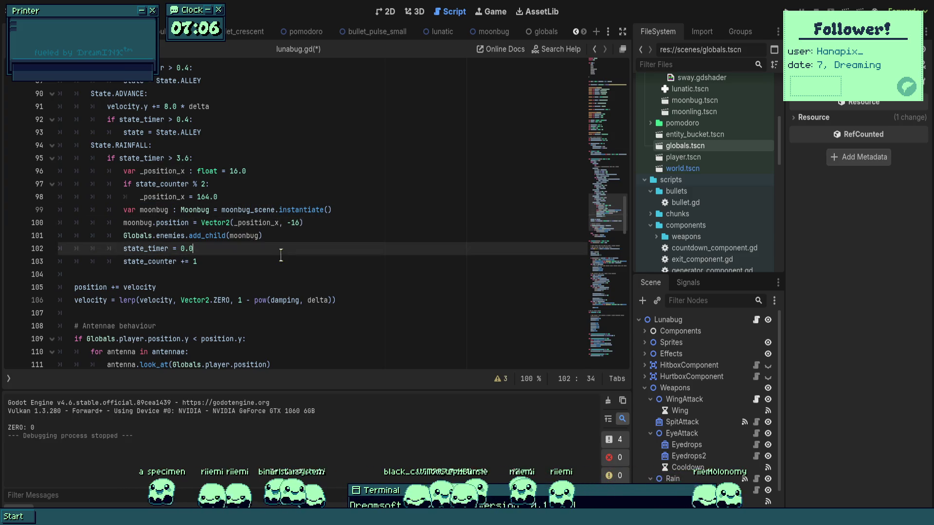
{"action": "left_click", "coordinate": [287, 236]}
{"action": "key", "text": "ctrl+s"}
{"action": "left_click", "coordinate": [288, 184]}
{"action": "left_click", "coordinate": [178, 157]}
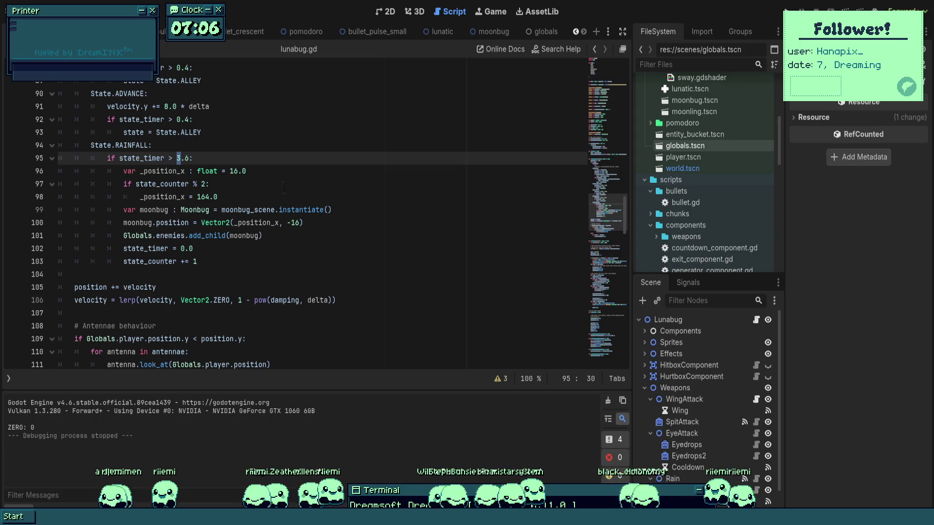
- Change the 'state_timer > 3.6' threshold to 1.8, run the game, then stop it
{"action": "key", "text": "Delete"}
{"action": "key", "text": "Delete"}
{"action": "key", "text": "Delete"}
{"action": "type", "text": "1.8"}
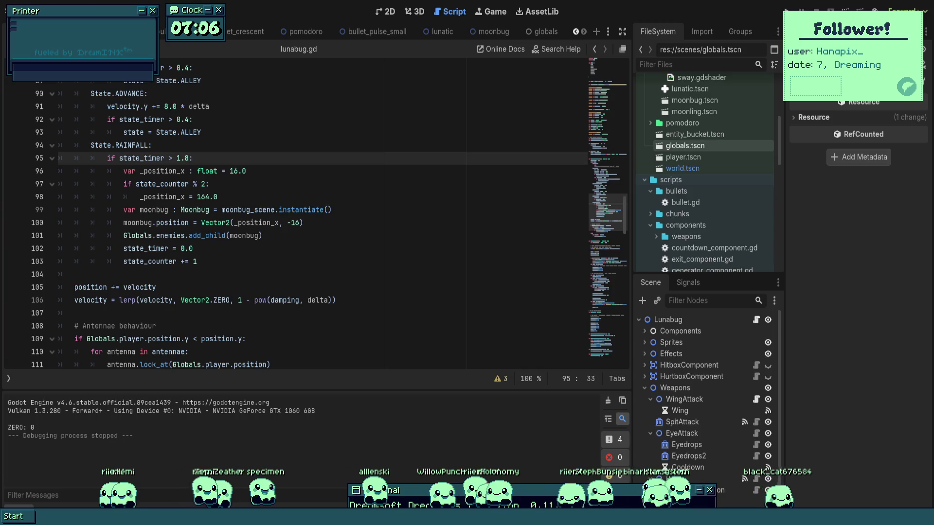
{"action": "left_click", "coordinate": [302, 223]}
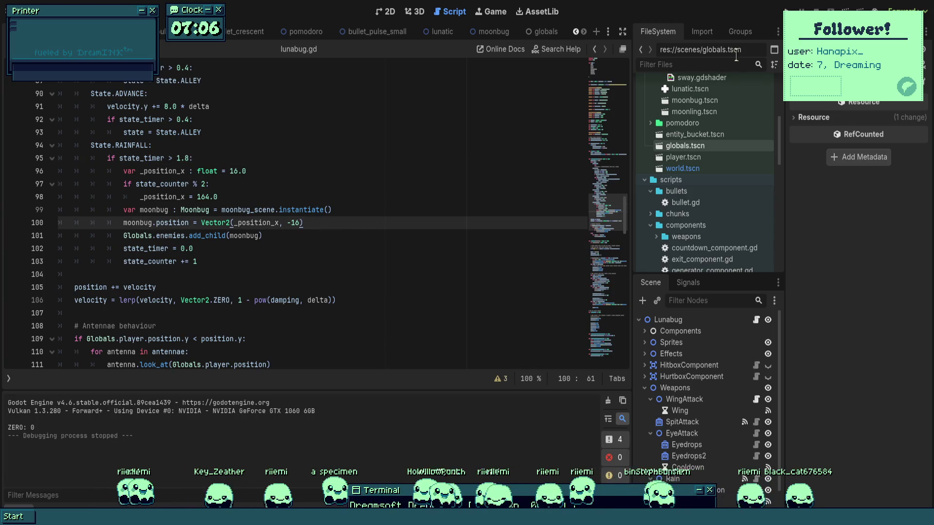
{"action": "left_click", "coordinate": [780, 15]}
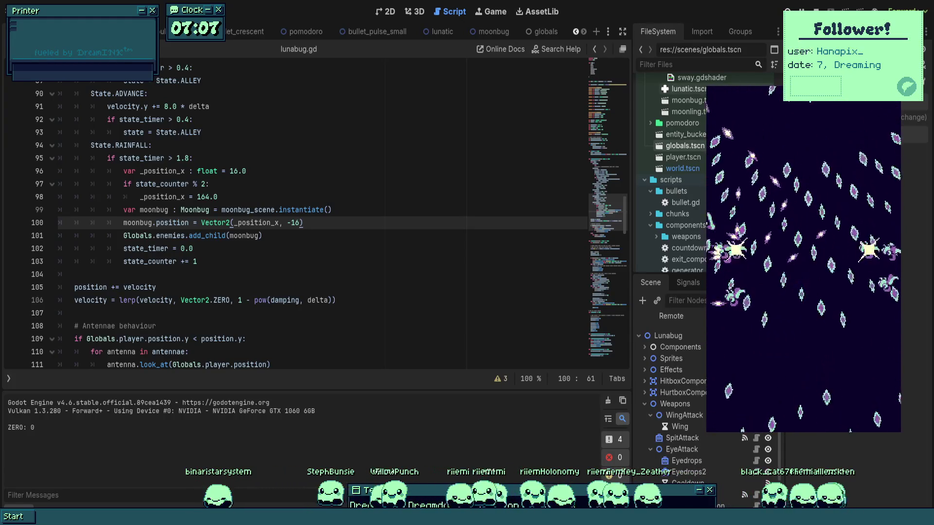
{"action": "key", "text": "F8"}
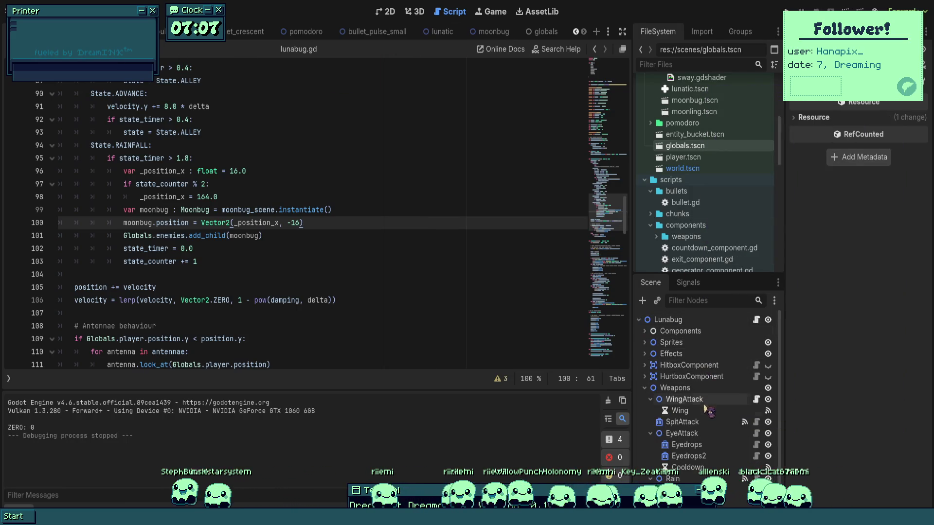
{"action": "left_click", "coordinate": [703, 446]}
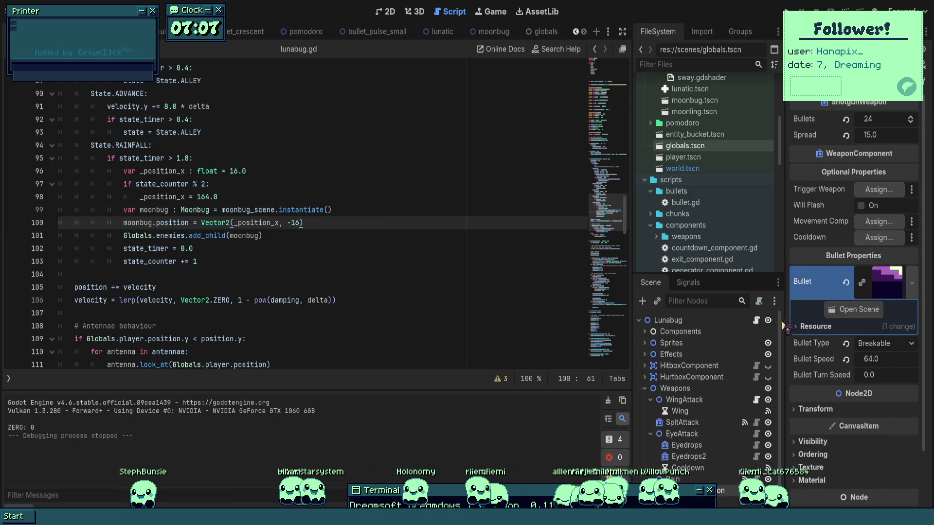
- Revert the rain shotgun's Bullet Type to Normal and inspect the BeamWeapon script
{"action": "left_click", "coordinate": [846, 344]}
{"action": "left_click", "coordinate": [338, 300]}
{"action": "scroll", "coordinate": [711, 479], "scroll_direction": "down", "scroll_amount": 1}
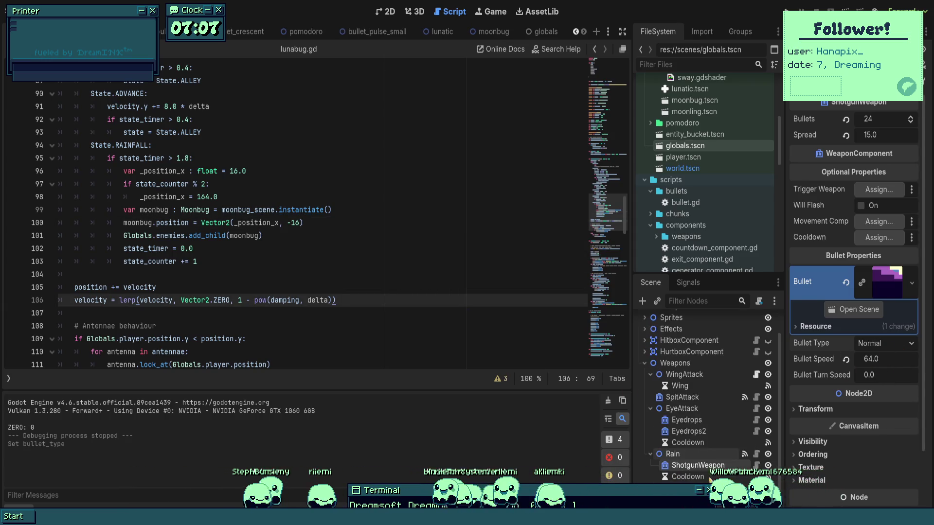
{"action": "left_click", "coordinate": [696, 488]}
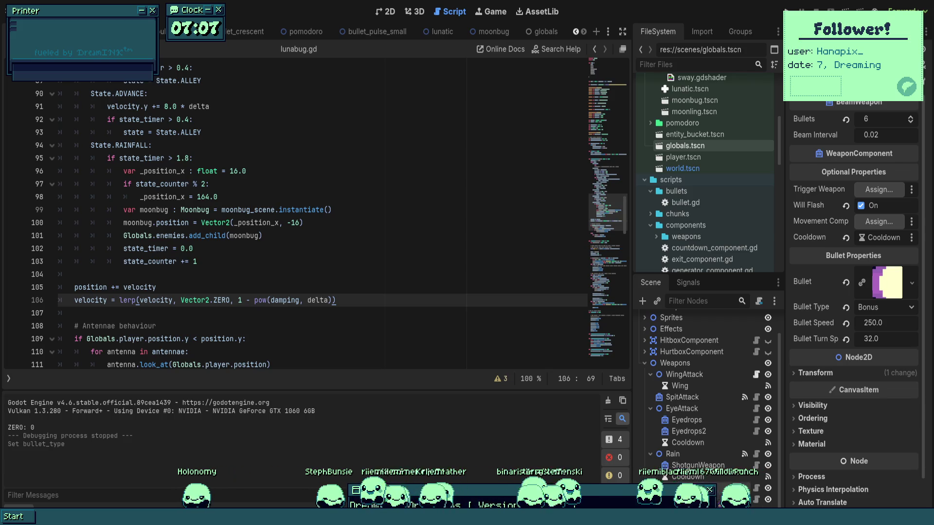
{"action": "left_click", "coordinate": [756, 490]}
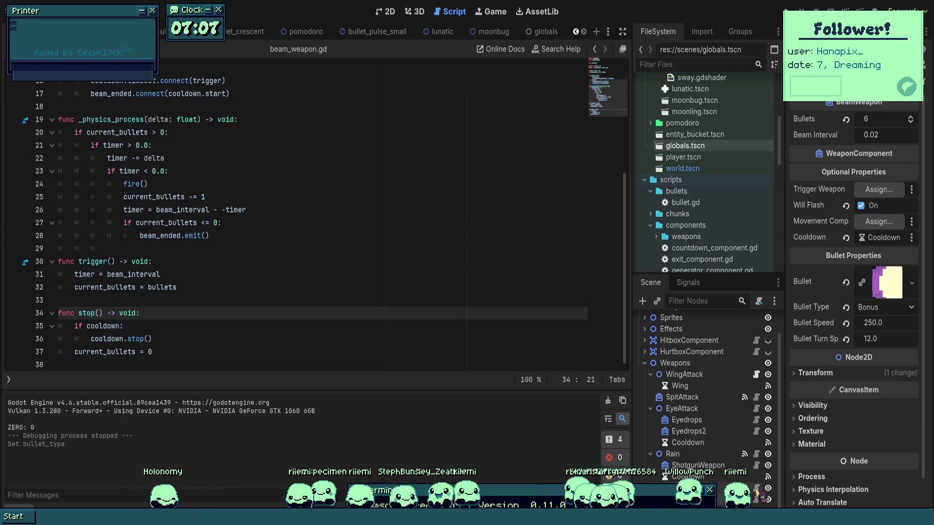
- Open moonbug.gd and review the wander() function's random range of 12
{"action": "left_click", "coordinate": [489, 31]}
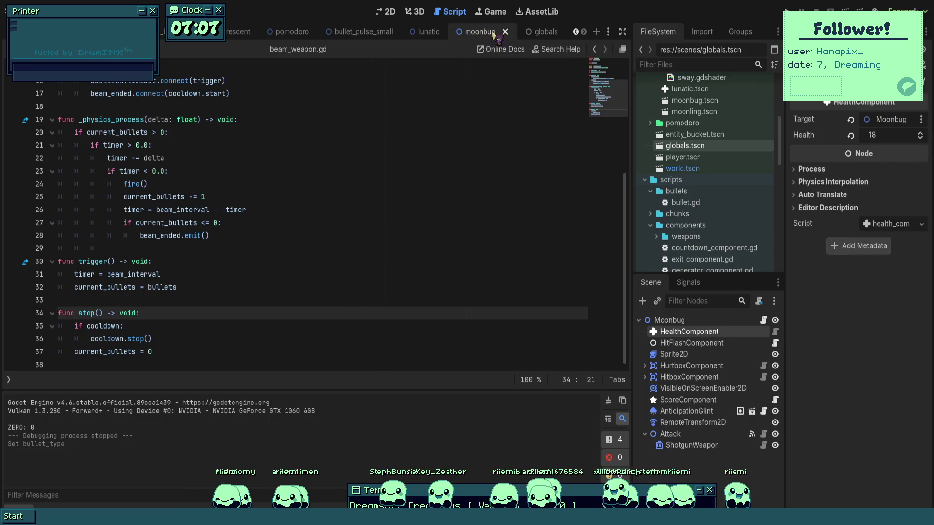
{"action": "left_click", "coordinate": [764, 320]}
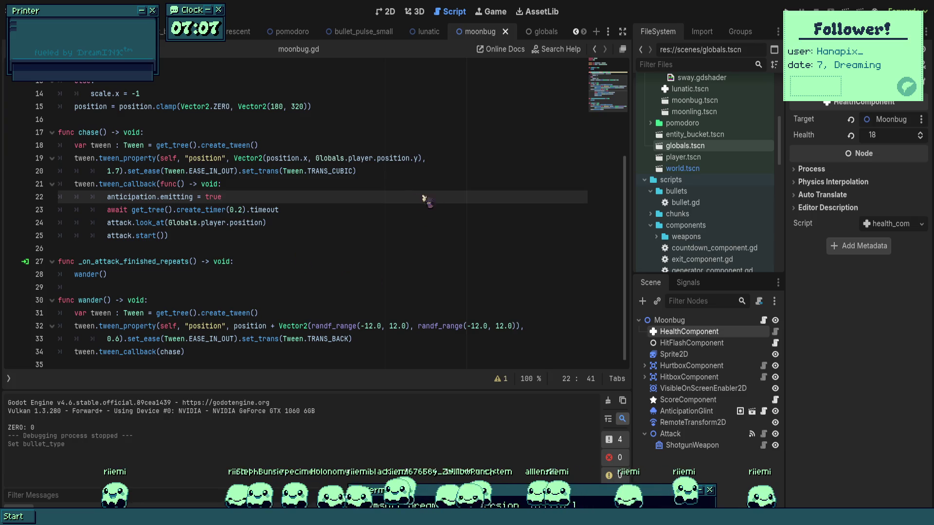
{"action": "scroll", "coordinate": [431, 200], "scroll_direction": "up", "scroll_amount": 4}
{"action": "left_click", "coordinate": [84, 160]}
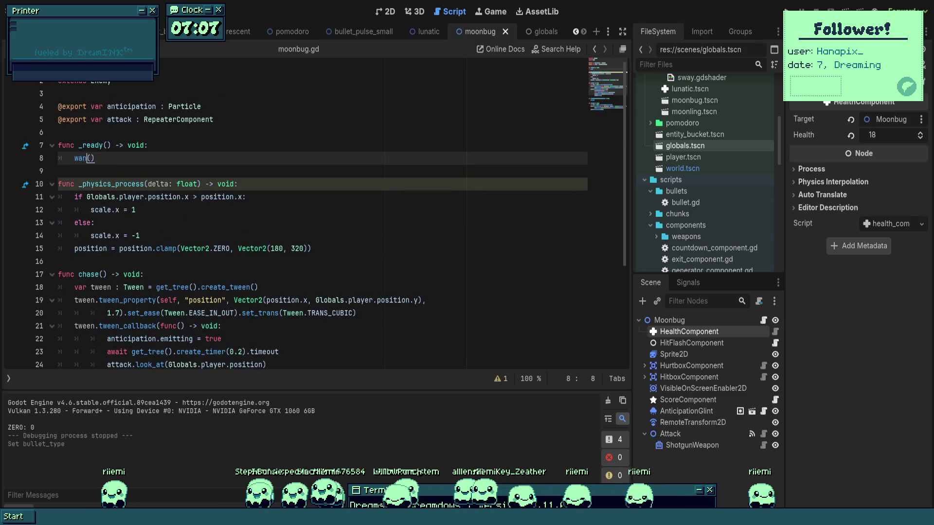
{"action": "scroll", "coordinate": [341, 298], "scroll_direction": "down", "scroll_amount": 4}
{"action": "left_click", "coordinate": [341, 298]}
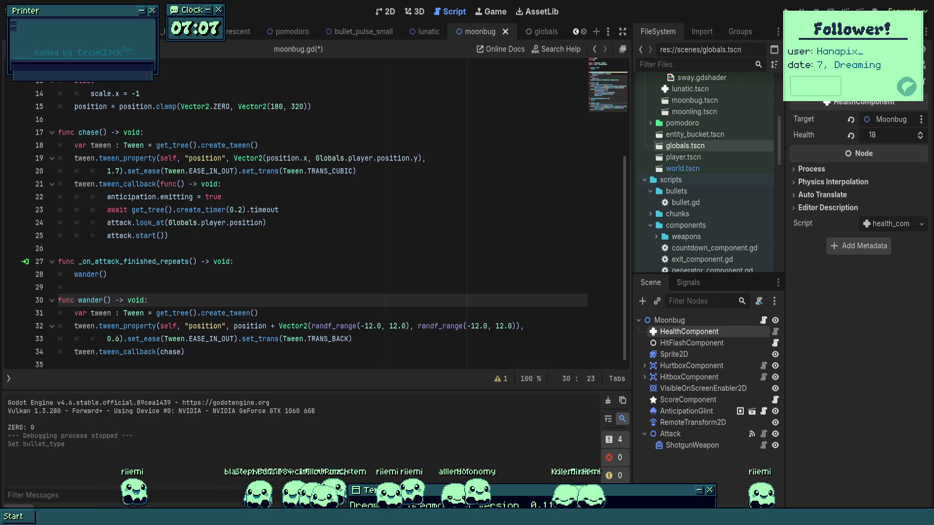
{"action": "double_click", "coordinate": [369, 326]}
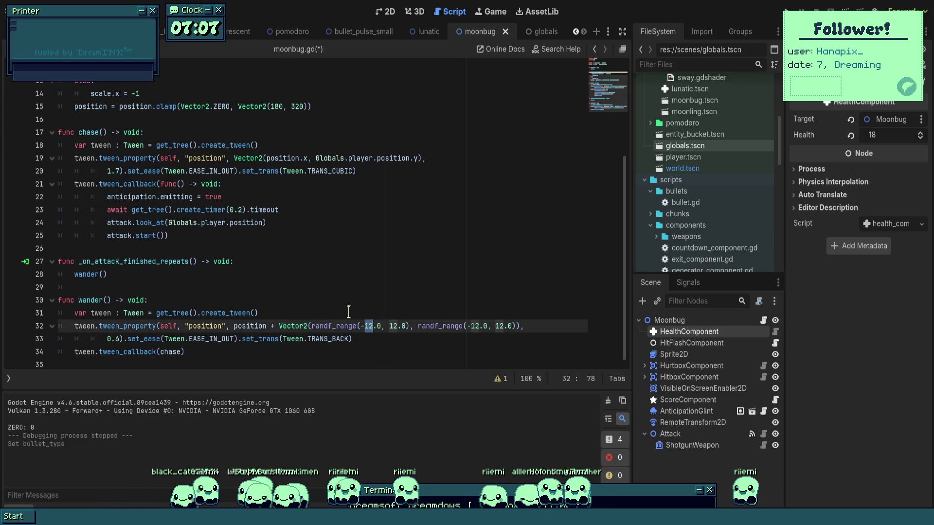
- Begin declaring 'var wander_range : float' below the exported variables
{"action": "scroll", "coordinate": [321, 219], "scroll_direction": "up", "scroll_amount": 4}
{"action": "left_click", "coordinate": [59, 132]}
{"action": "key", "text": "Return"}
{"action": "key", "text": "Return"}
{"action": "left_click", "coordinate": [217, 140]}
{"action": "type", "text": "v"}
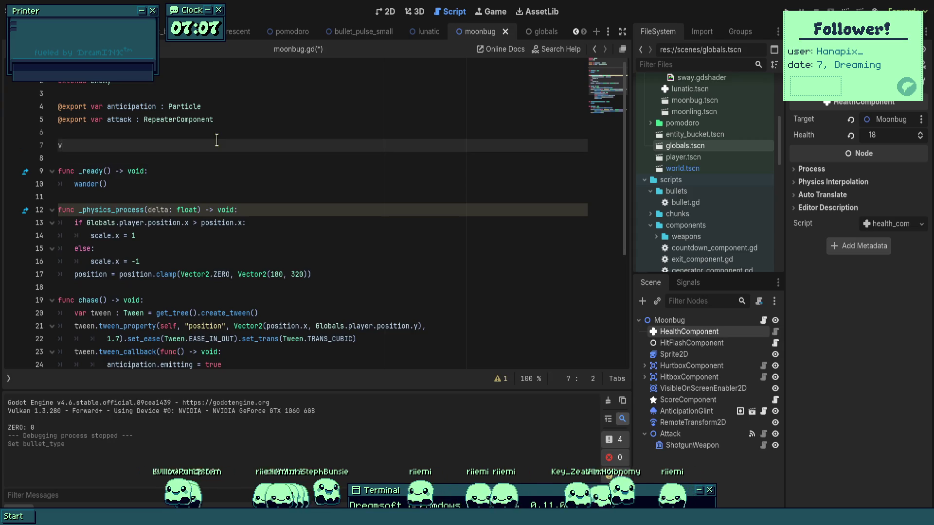
{"action": "type", "text": "ar wander_range :"}
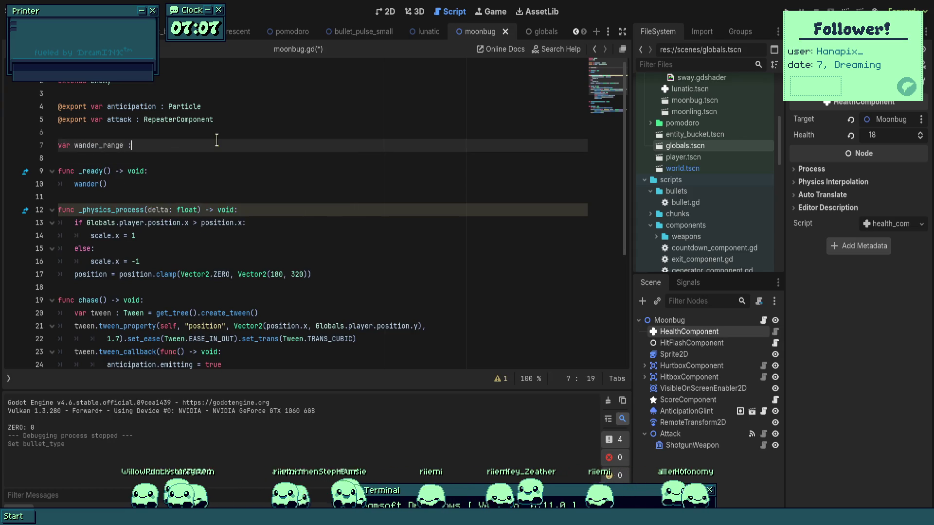
{"action": "type", "text": " float = 2"}
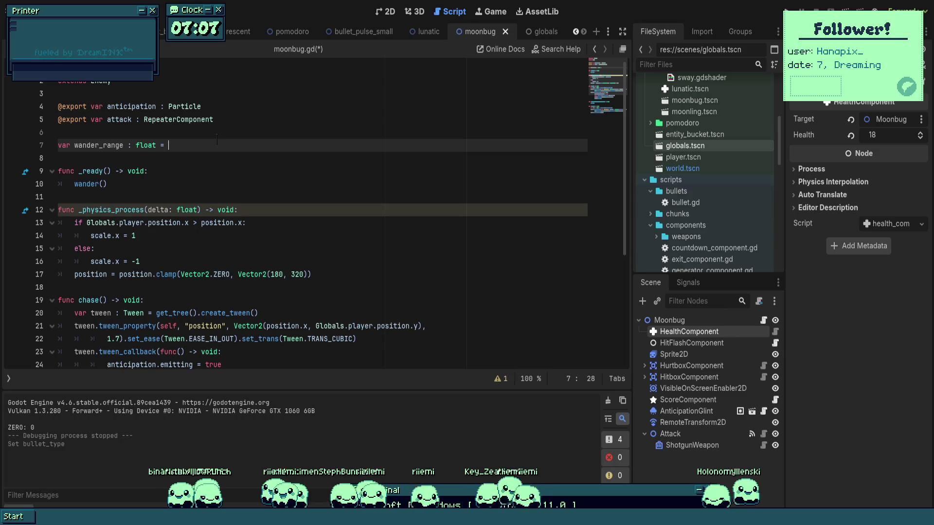
- Set wander_range's default value to 24.0 and save the moonbug script
{"action": "key", "text": "BackSpace"}
{"action": "type", "text": "3"}
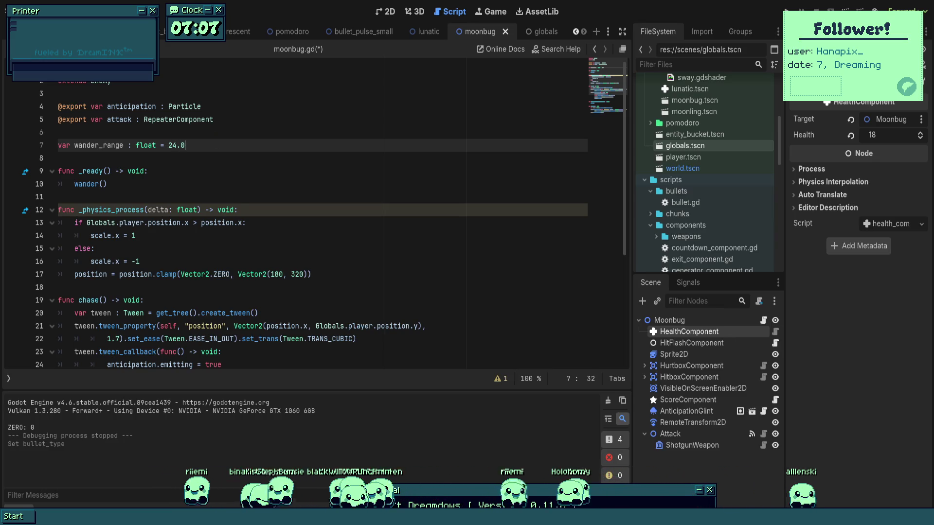
{"action": "double_click", "coordinate": [97, 145]}
{"action": "key", "text": "ctrl+c"}
{"action": "key", "text": "ctrl+s"}
- Replace both horizontal 12.0 bounds in wander()'s randf_range with wander_range
{"action": "scroll", "coordinate": [97, 145], "scroll_direction": "down", "scroll_amount": 5}
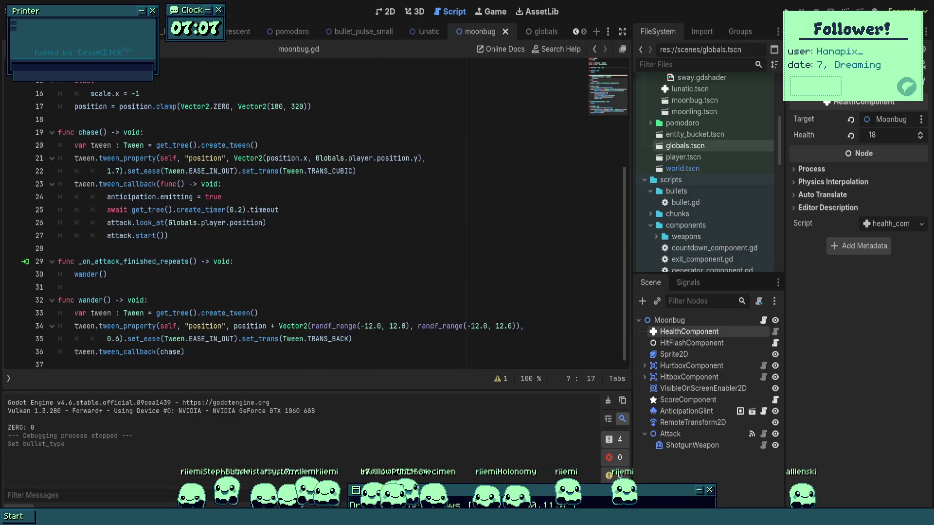
{"action": "double_click", "coordinate": [364, 326]}
{"action": "key", "text": "ctrl+v"}
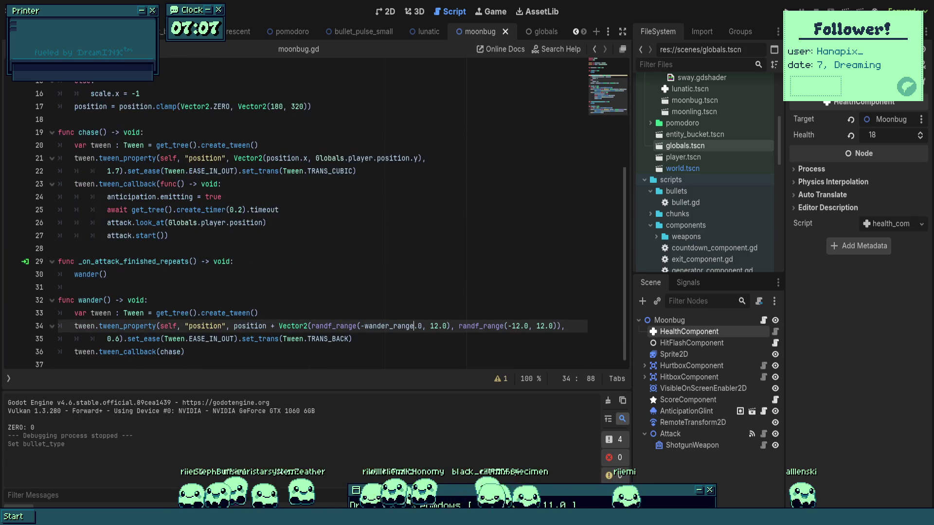
{"action": "key", "text": "Delete"}
{"action": "key", "text": "BackSpace"}
{"action": "double_click", "coordinate": [438, 327]}
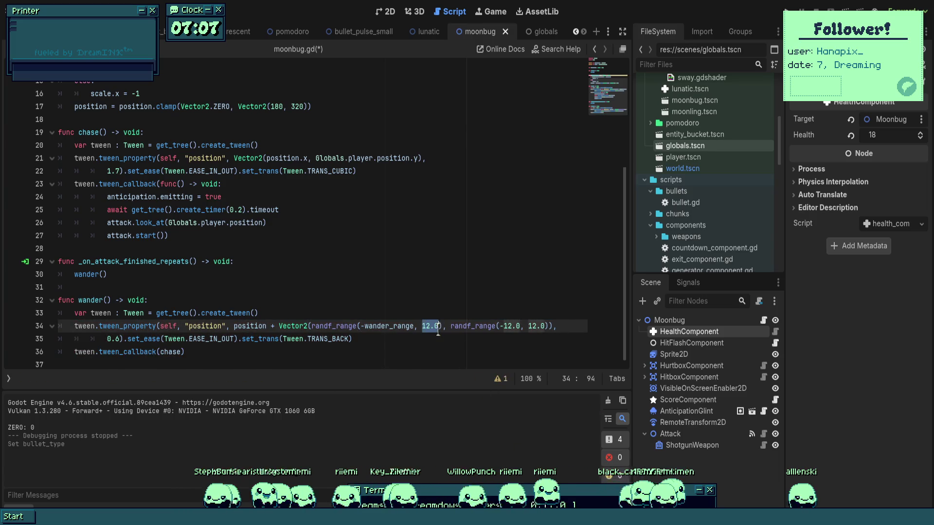
{"action": "key", "text": "ctrl+v"}
- Replace both vertical 12.0 bounds with wander_range and save the script
{"action": "double_click", "coordinate": [549, 327]}
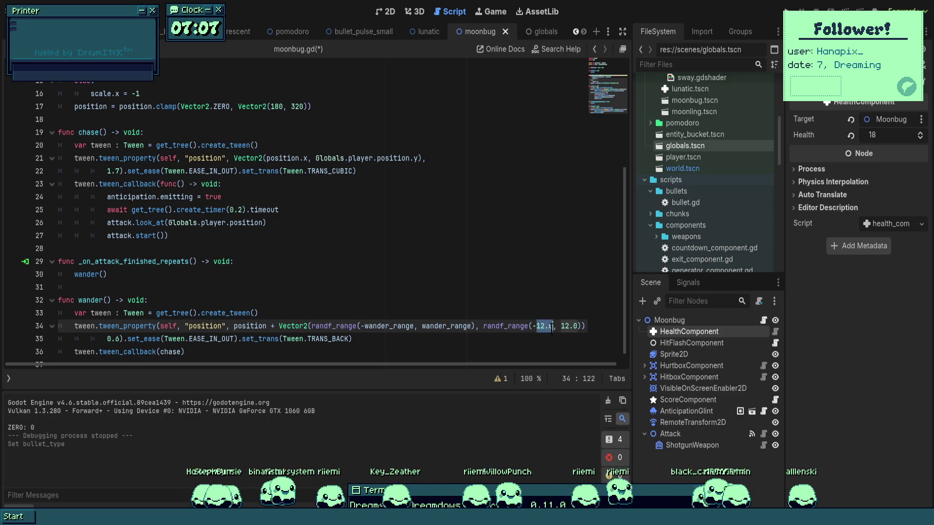
{"action": "key", "text": "ctrl+v"}
{"action": "double_click", "coordinate": [563, 325]}
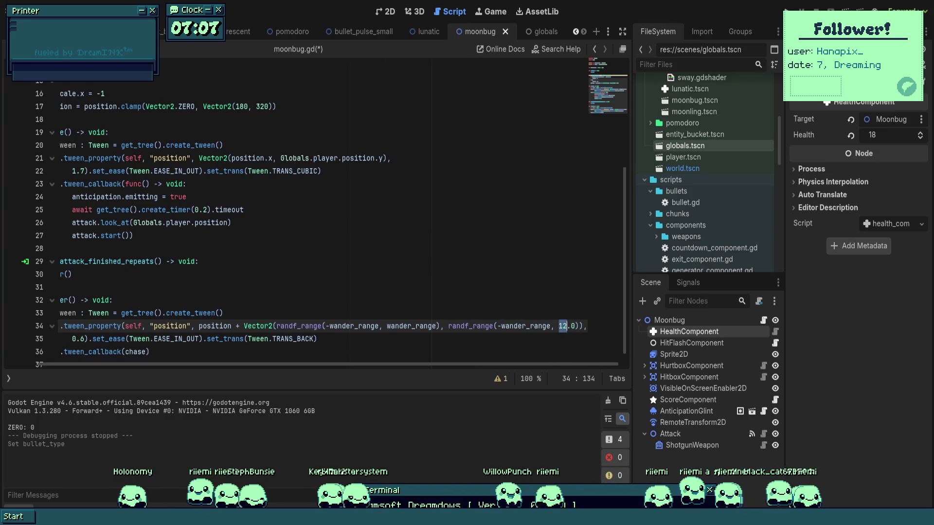
{"action": "key", "text": "ctrl+v"}
{"action": "key", "text": "ctrl+s"}
{"action": "left_click_drag", "start_coordinate": [258, 312], "coordinate": [59, 300]}
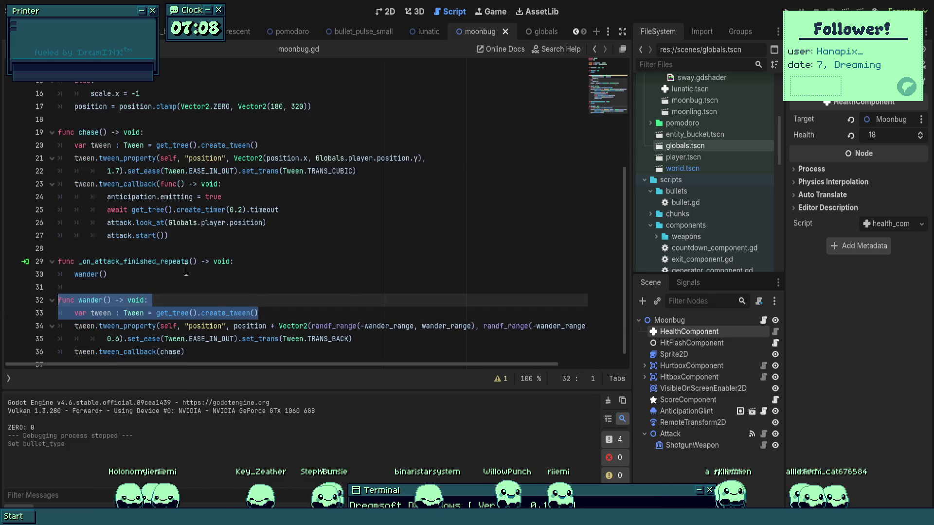
{"action": "left_click", "coordinate": [317, 249]}
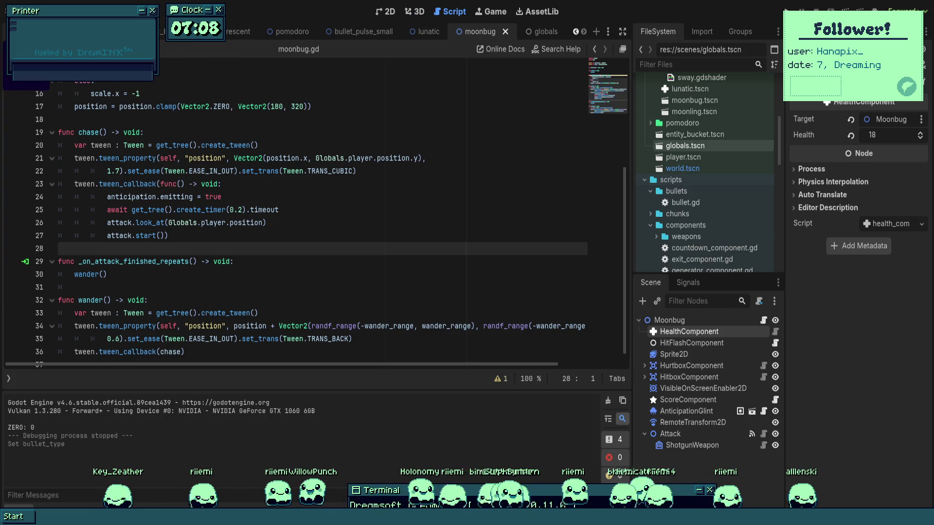
{"action": "key", "text": "ctrl+shift+Tab"}
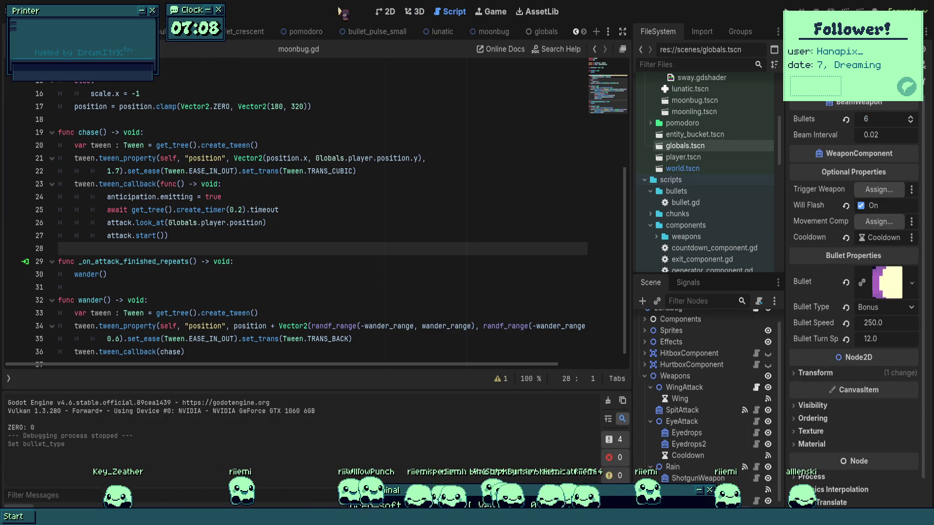
- Delete Moonbug and Moonbug2 from the World scene in the 2D view
{"action": "left_click", "coordinate": [385, 12]}
{"action": "key", "text": "ctrl+shift+Tab"}
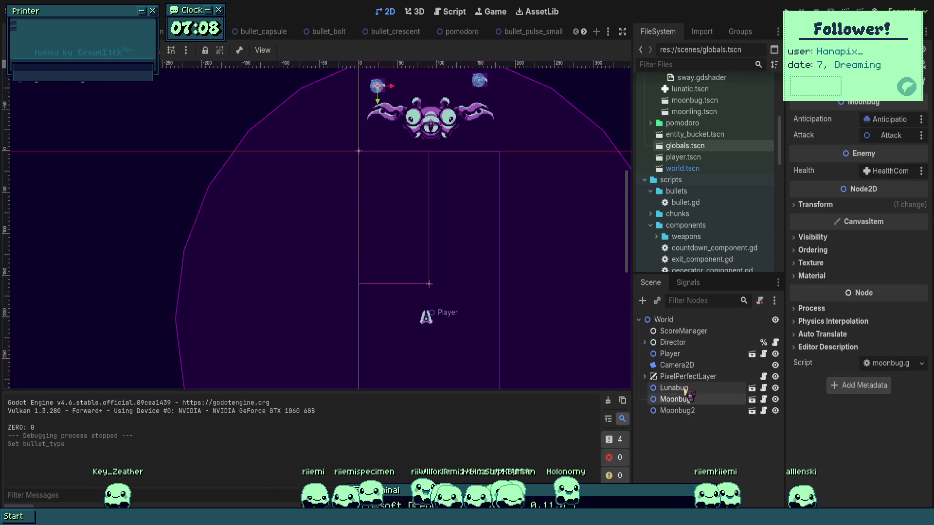
{"action": "left_click", "coordinate": [708, 411]}
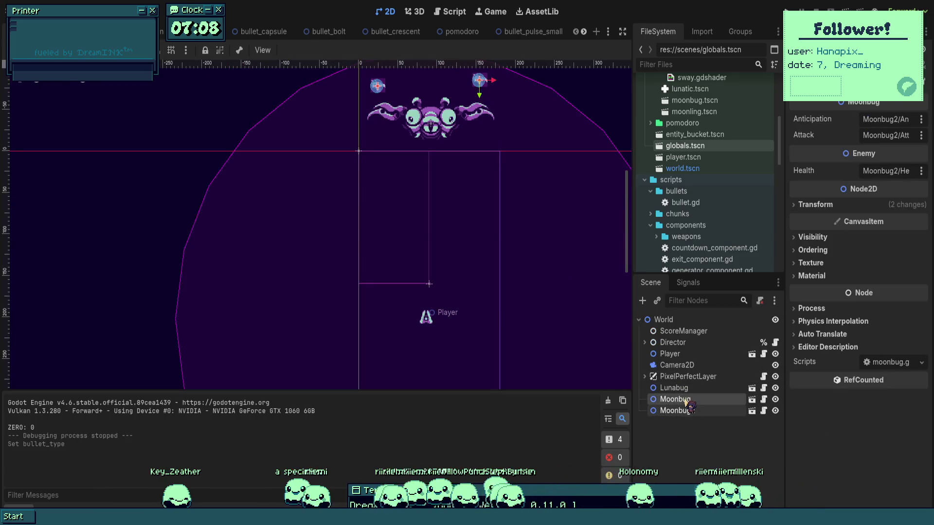
{"action": "key", "text": "Delete"}
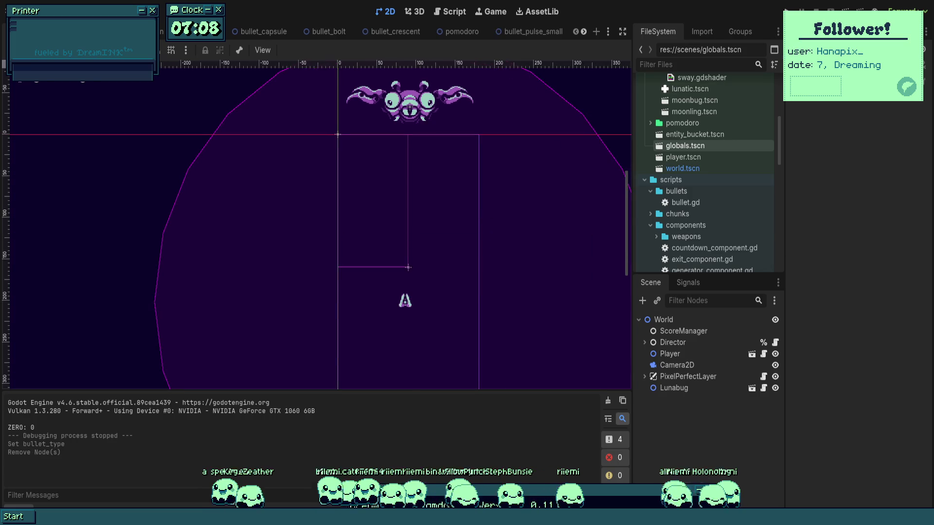
- Playtest the boss fight, steering the ship through the bullet rain, then quit
{"action": "key", "text": "F5"}
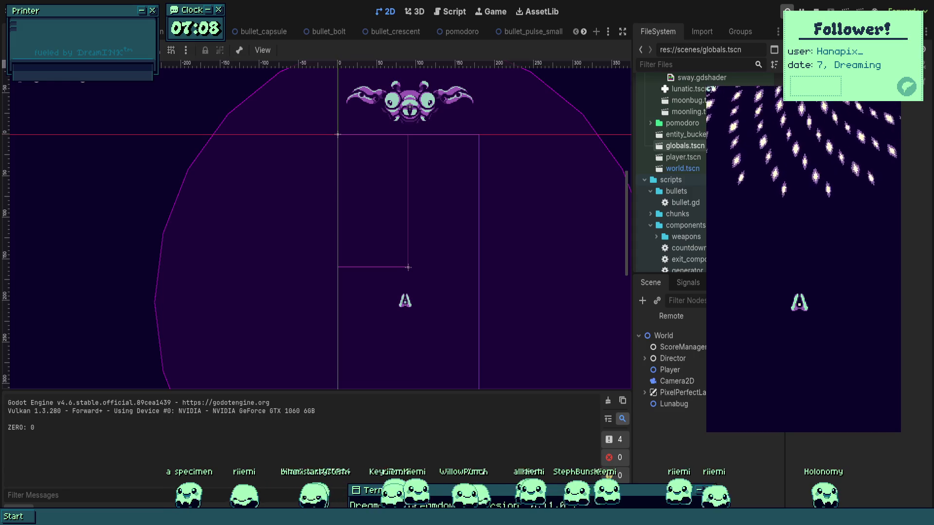
{"action": "key", "text": "Down"}
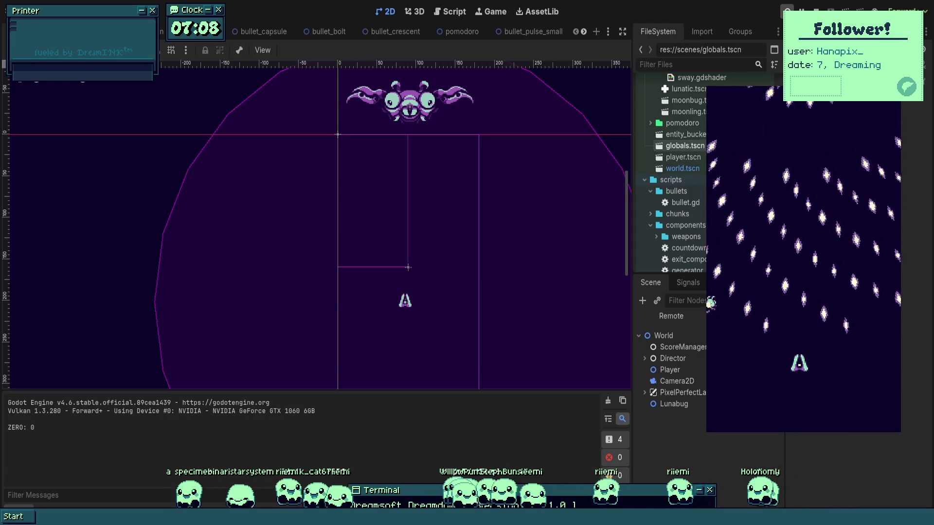
{"action": "key", "text": "Left"}
{"action": "key", "text": "Right"}
{"action": "key", "text": "Up"}
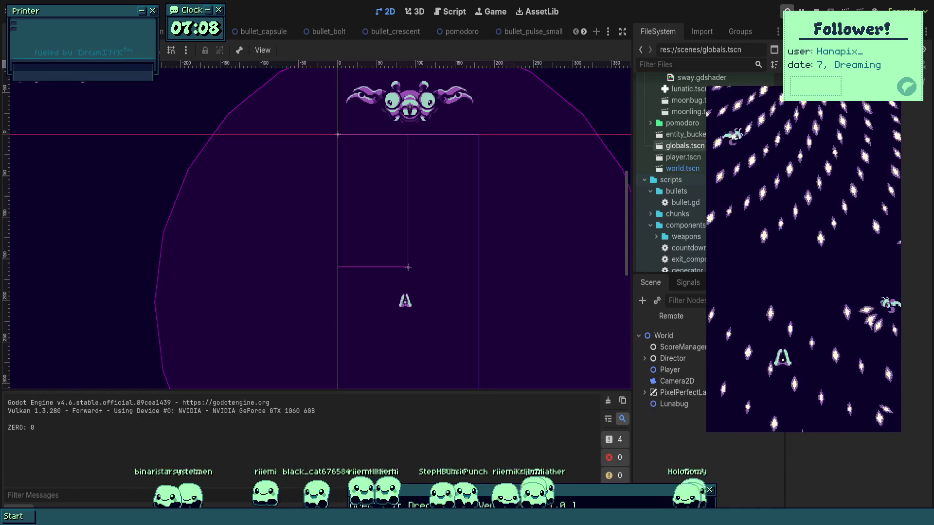
{"action": "key", "text": "Up"}
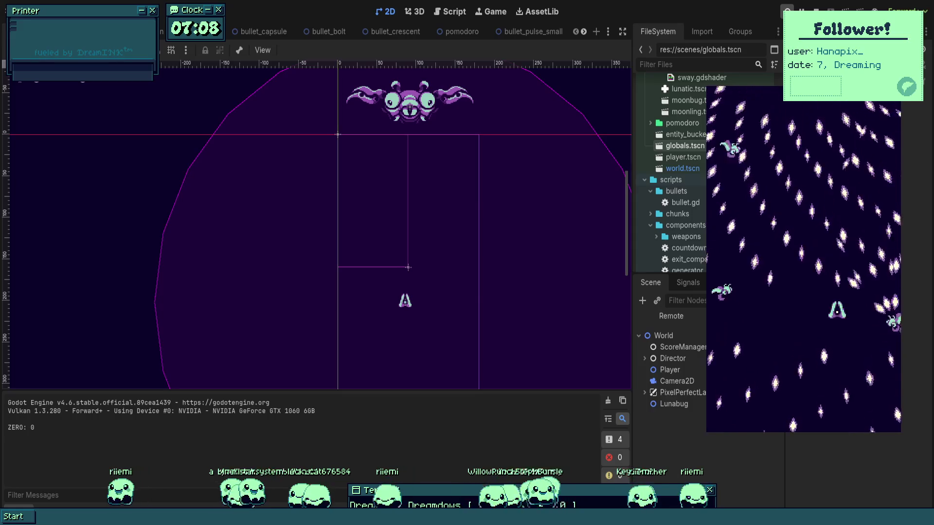
{"action": "key", "text": "Down"}
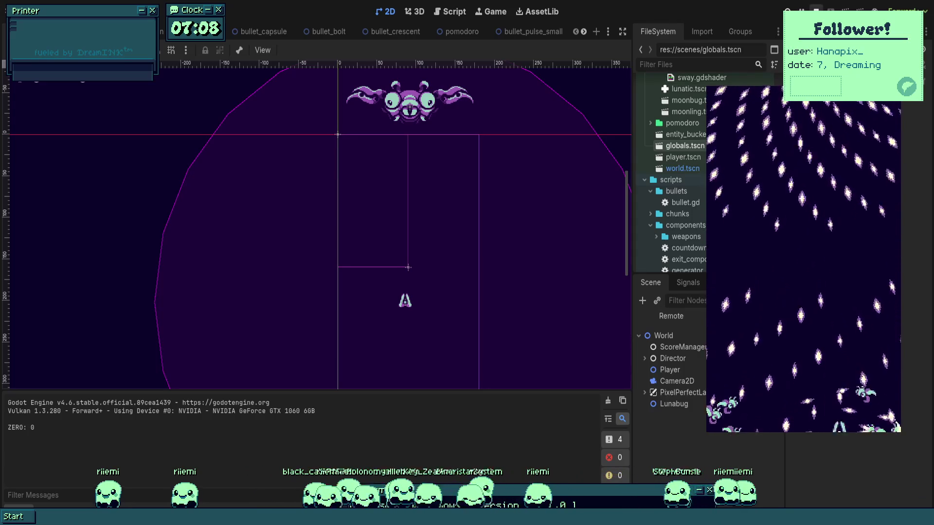
{"action": "key", "text": "Escape"}
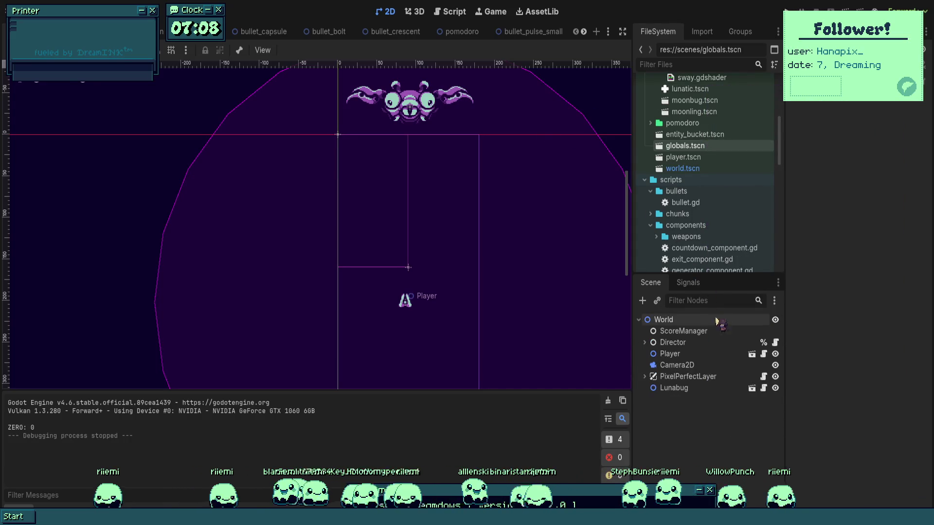
- Open moonbug.gd from the Moonbug scene's root node and relaunch the game
{"action": "mouse_move", "coordinate": [463, 37]}
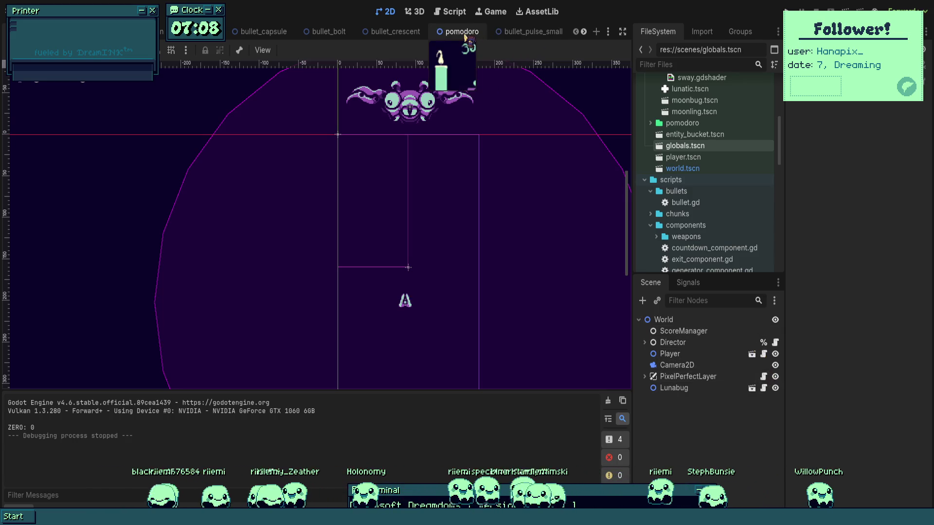
{"action": "scroll", "coordinate": [506, 34], "scroll_direction": "down", "scroll_amount": 3}
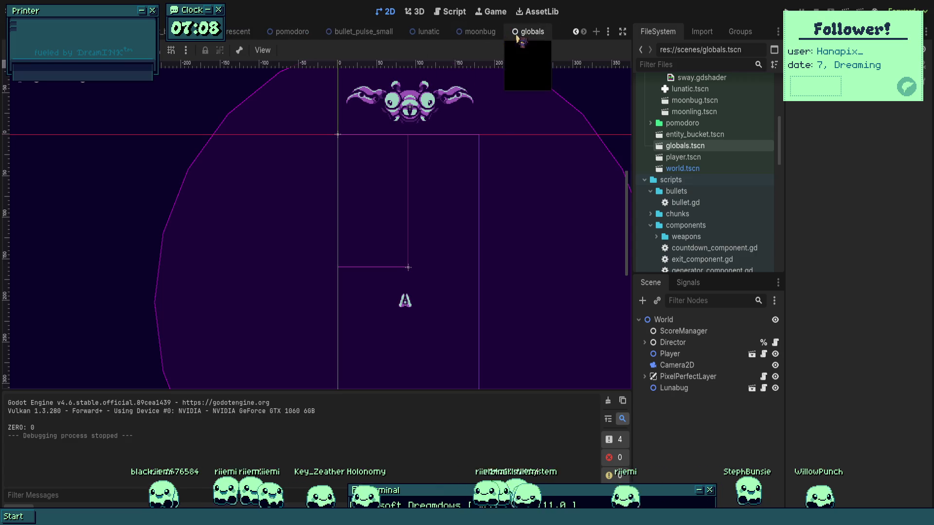
{"action": "left_click", "coordinate": [485, 32]}
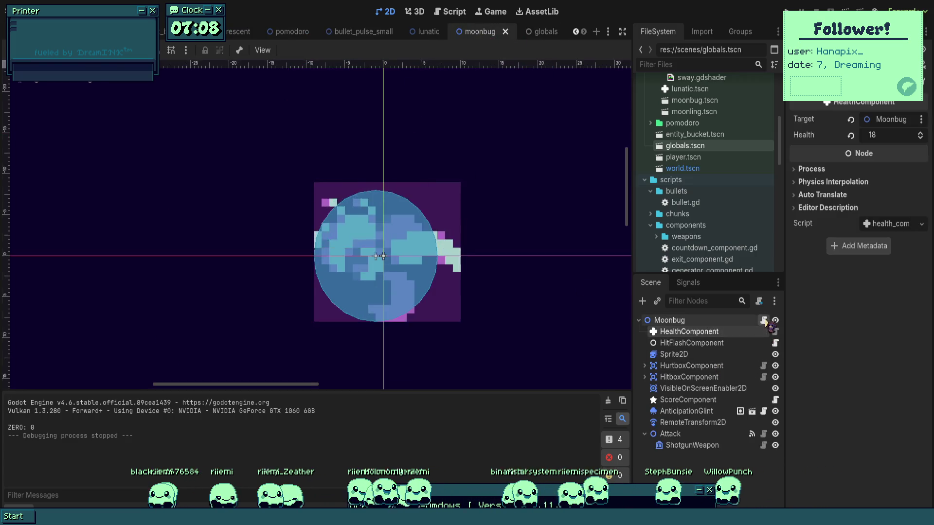
{"action": "left_click", "coordinate": [763, 320]}
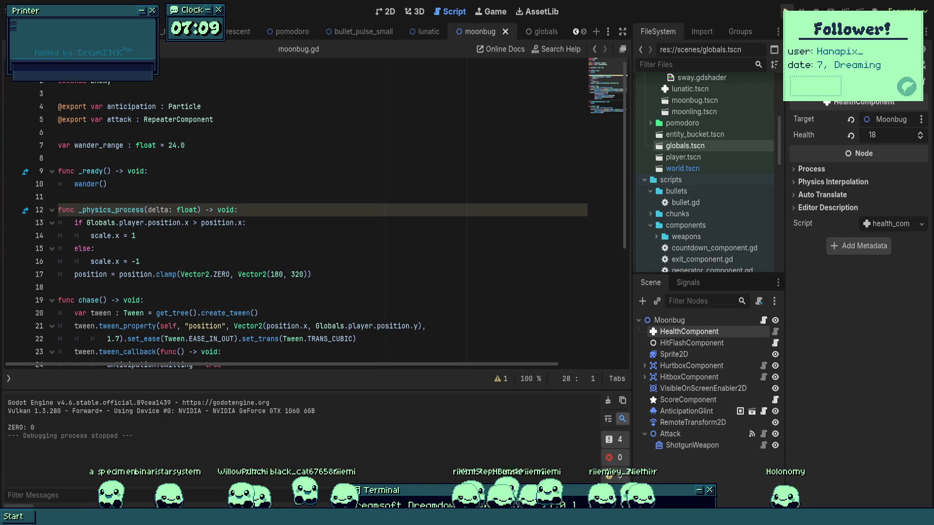
{"action": "key", "text": "F5"}
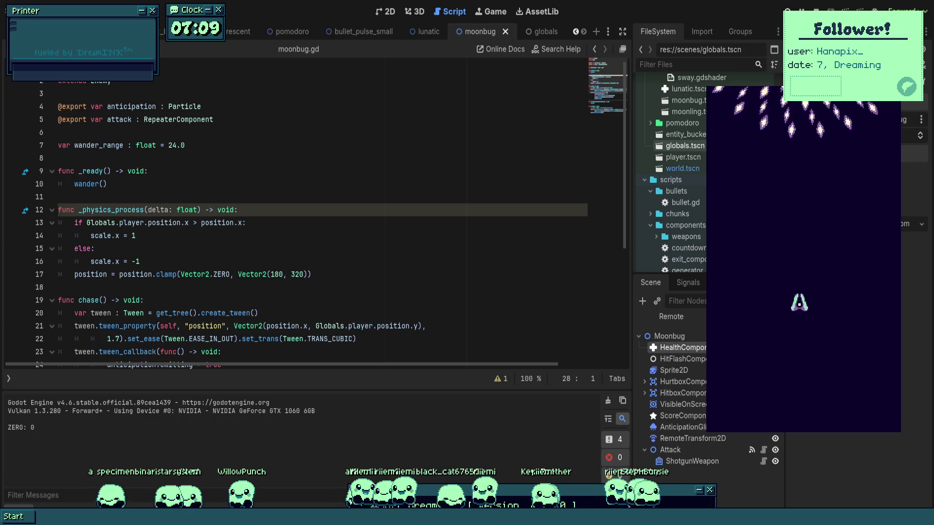
{"action": "key", "text": "Down"}
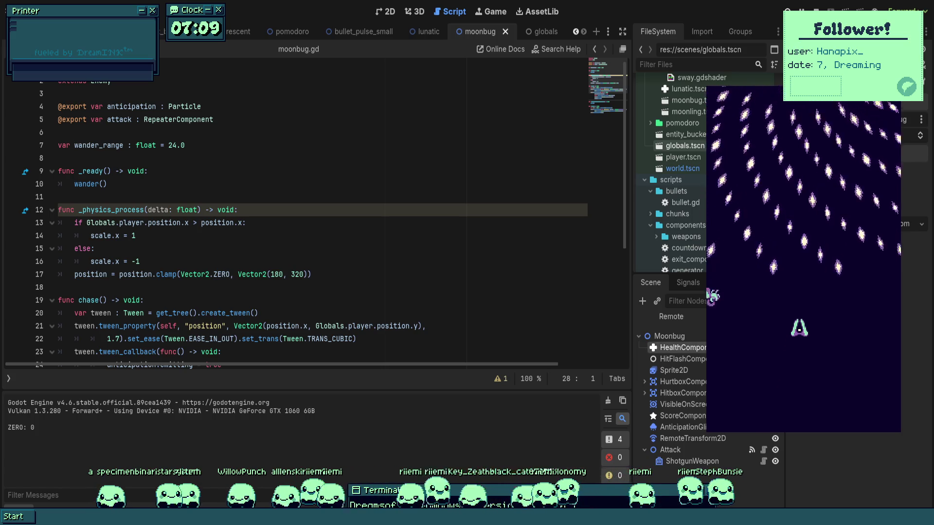
{"action": "key", "text": "Down"}
{"action": "key", "text": "Up"}
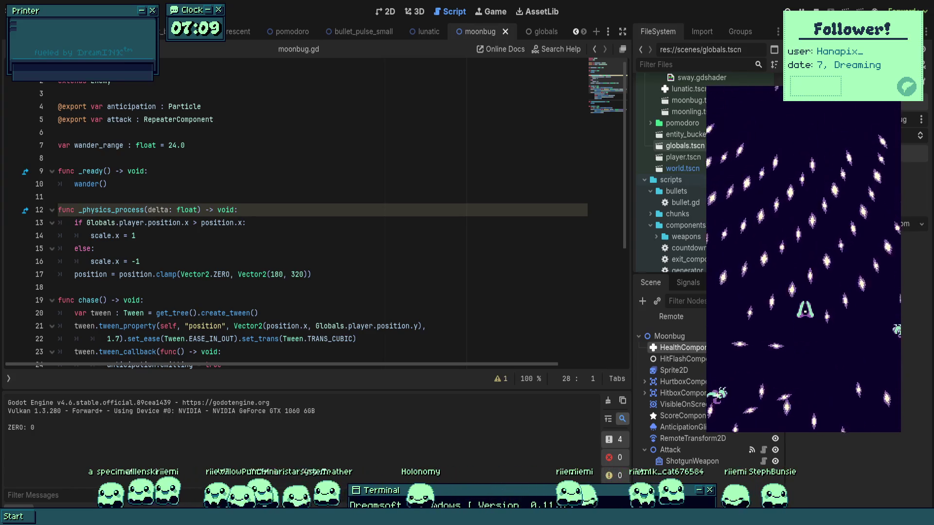
{"action": "key", "text": "Left"}
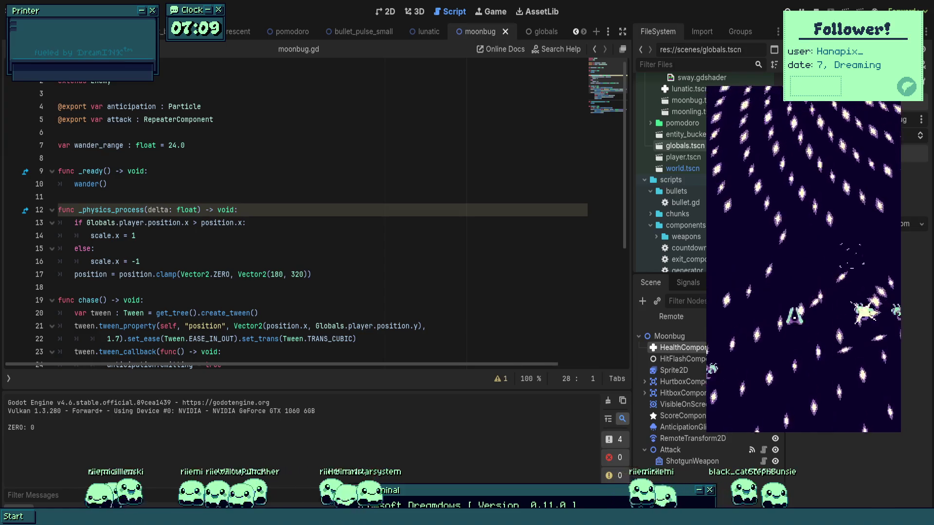
{"action": "key", "text": "Down"}
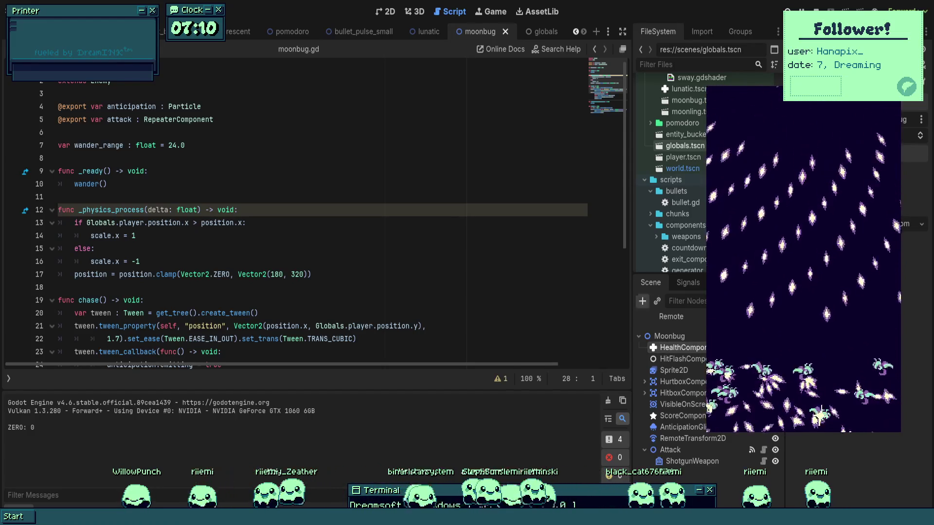
{"action": "key", "text": "F8"}
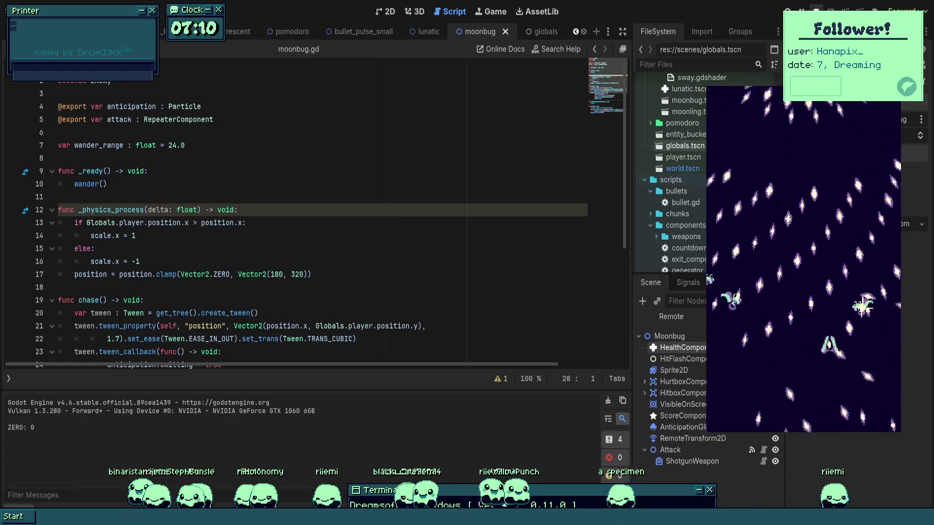
{"action": "key", "text": "F8"}
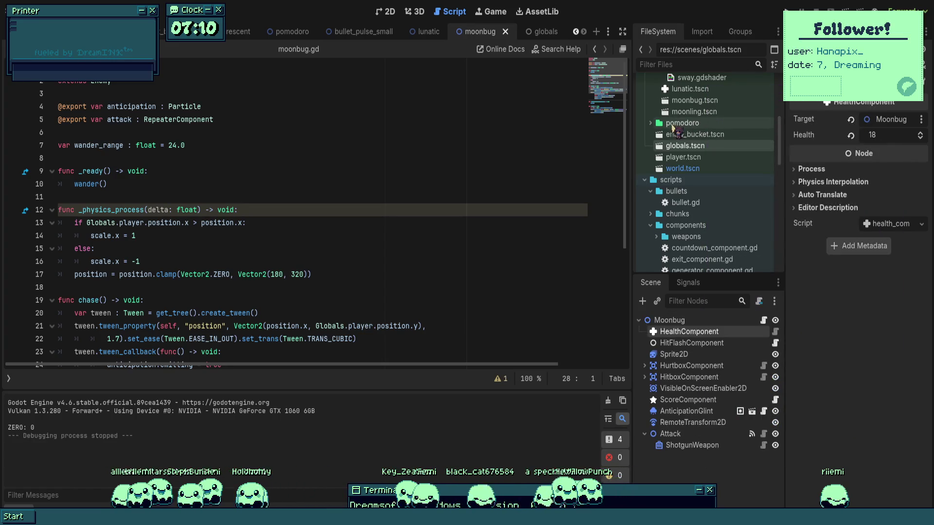
- Review moonbug.gd's _physics_process lines 13–17, including the position clamp, then run the project
{"action": "left_click", "coordinate": [140, 261]}
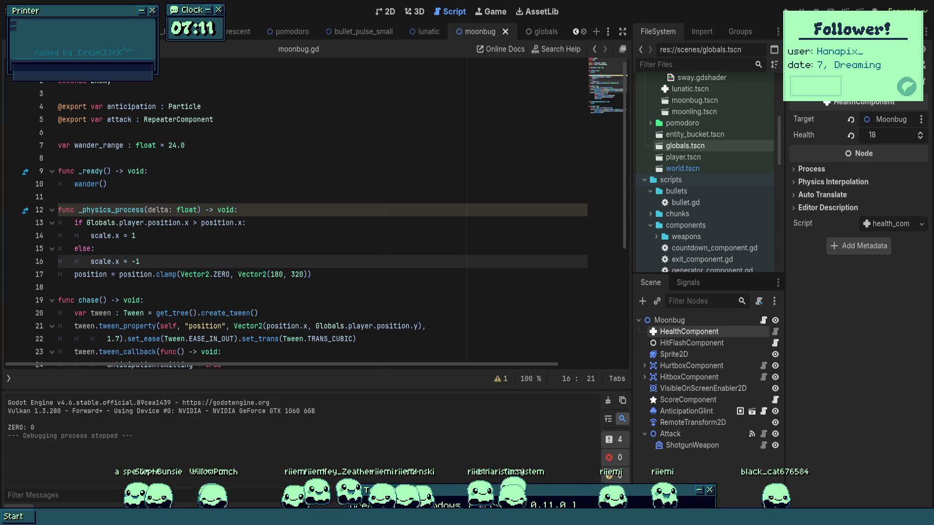
{"action": "left_click", "coordinate": [541, 279]}
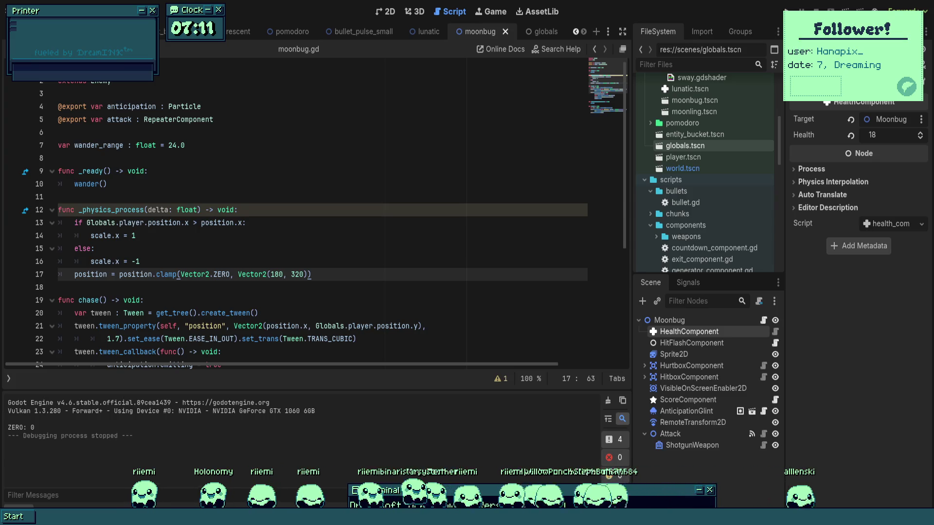
{"action": "left_click", "coordinate": [440, 225]}
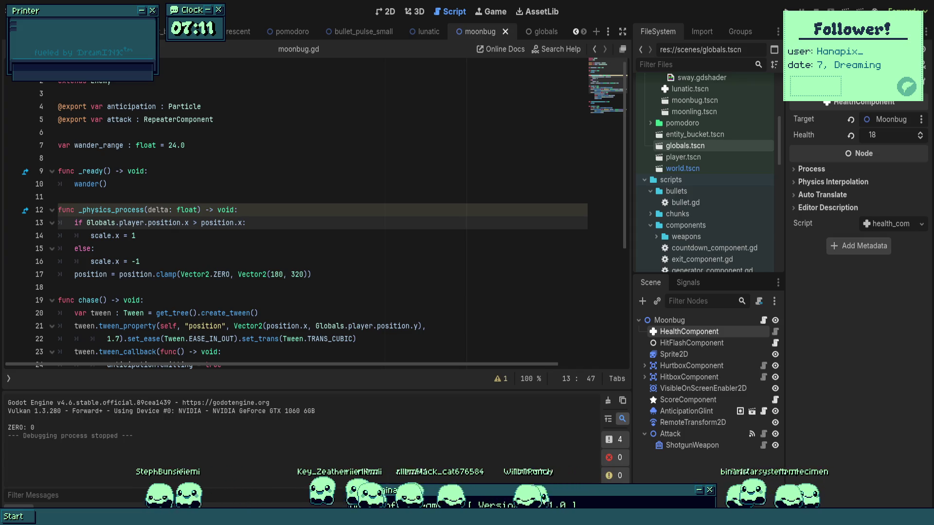
{"action": "left_click", "coordinate": [95, 249]}
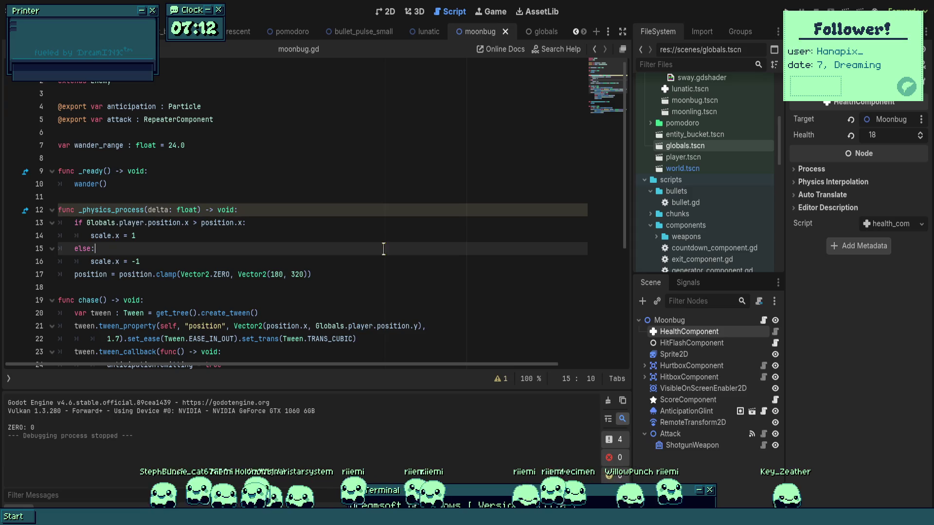
{"action": "left_click", "coordinate": [138, 275]}
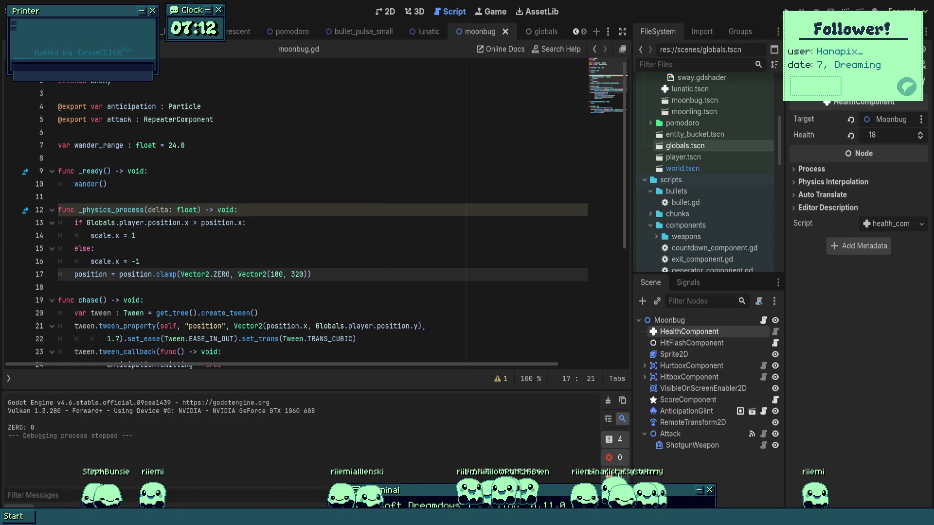
{"action": "key", "text": "F5"}
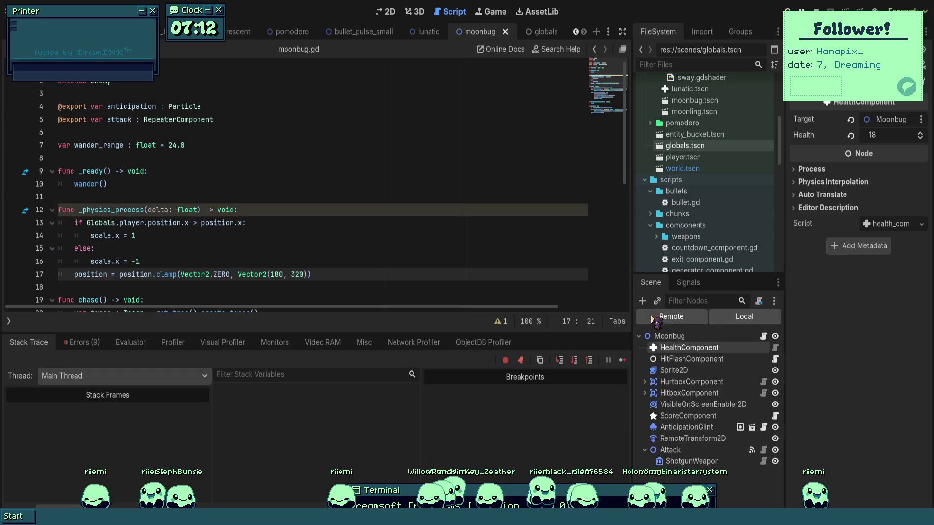
- Inspect the live Globals, World, EntityBucket and Effects nodes, resume with F12, then stop the game
{"action": "left_click", "coordinate": [672, 358]}
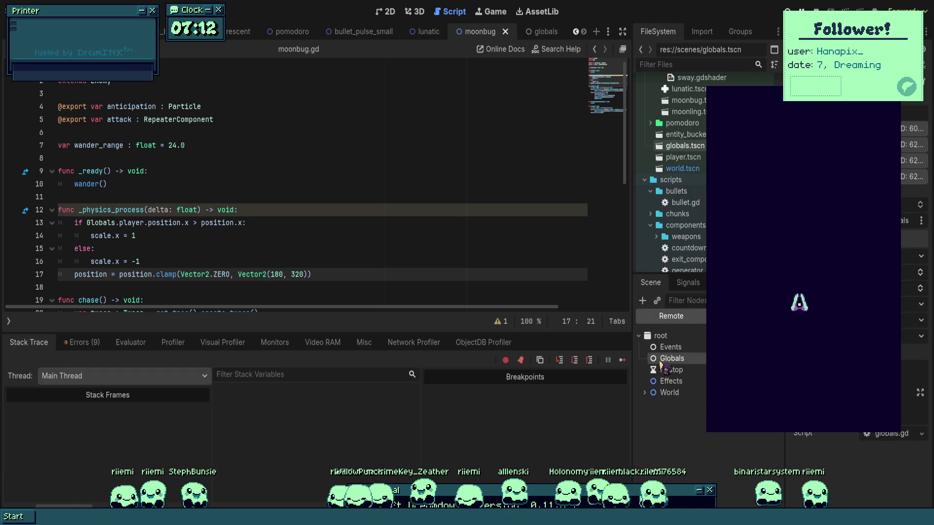
{"action": "left_click", "coordinate": [645, 393]}
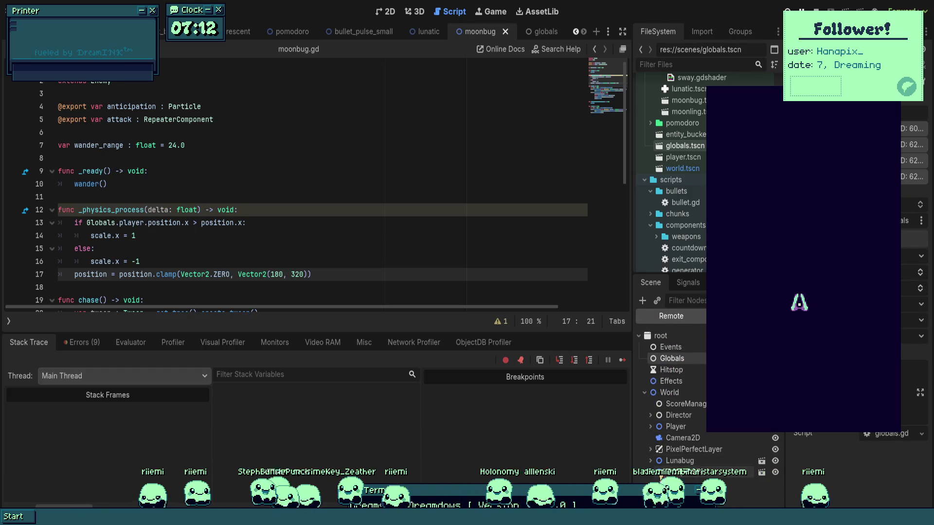
{"action": "left_click", "coordinate": [685, 474]}
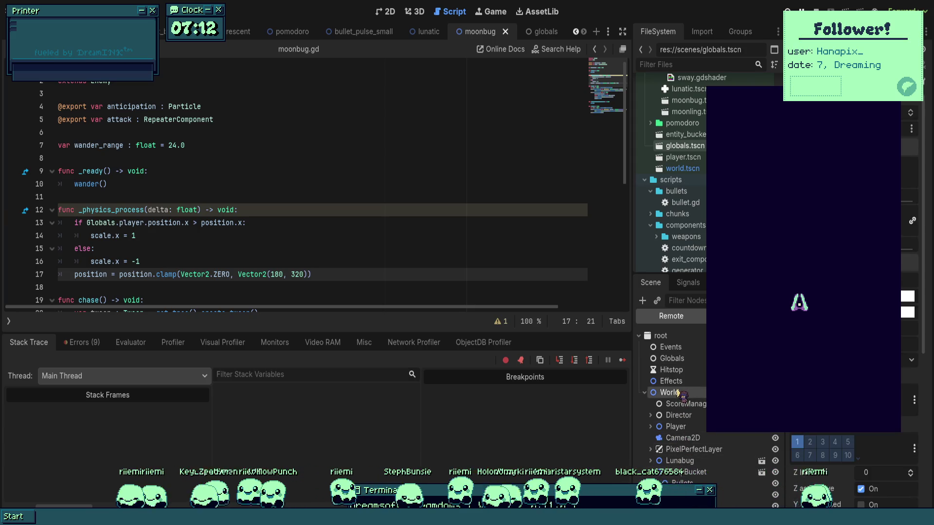
{"action": "left_click", "coordinate": [684, 483]}
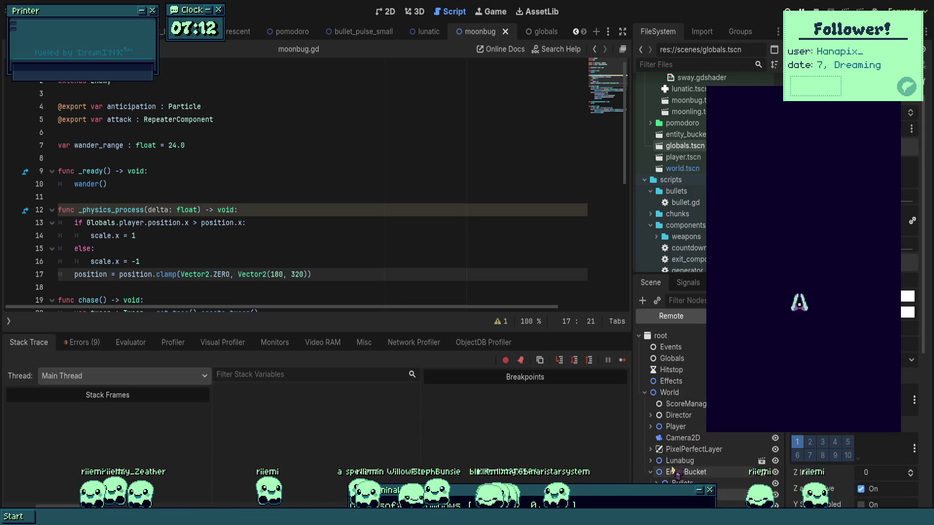
{"action": "left_click", "coordinate": [659, 382]}
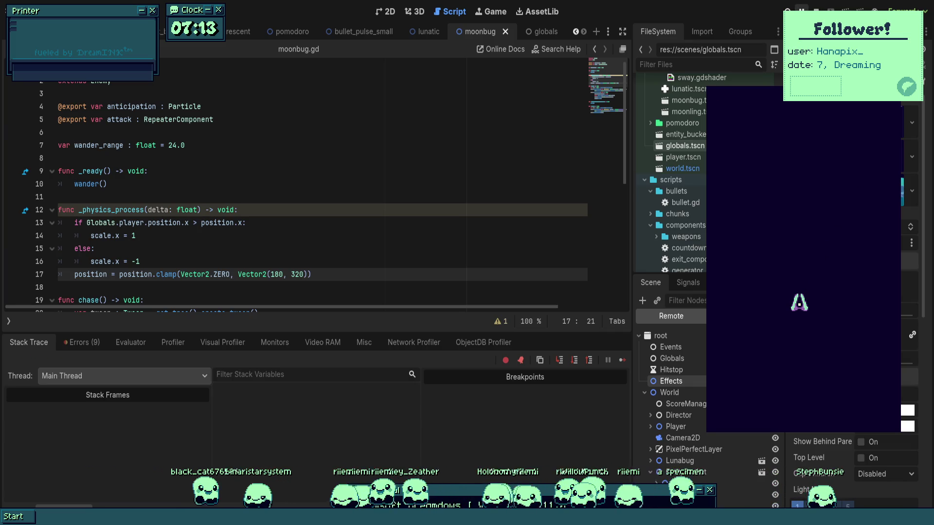
{"action": "key", "text": "F12"}
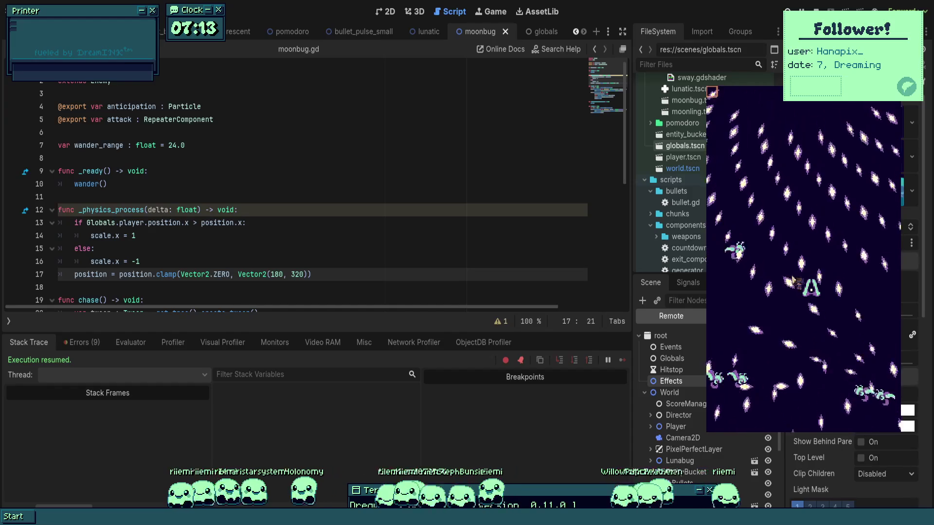
{"action": "key", "text": "F8"}
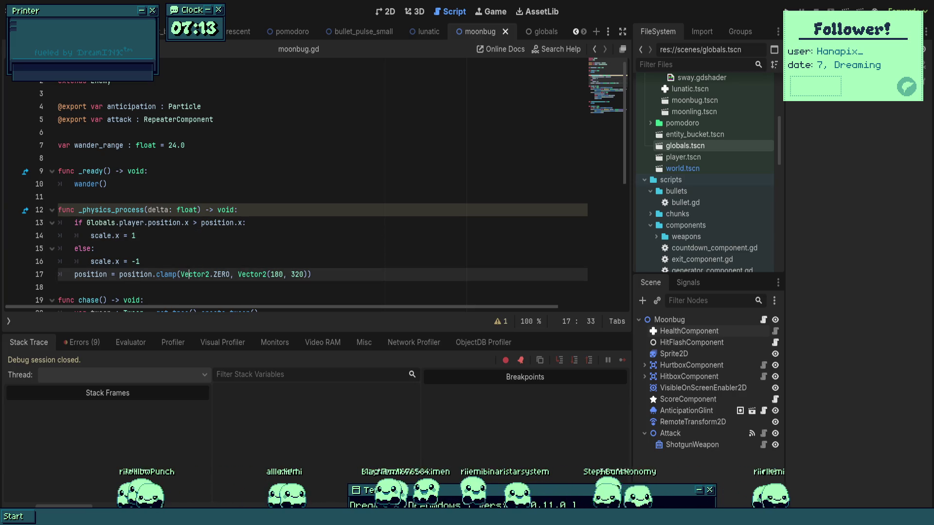
- Temporarily shrink the position clamp bounds to Vector2(1, 1) and playtest the game
{"action": "scroll", "coordinate": [279, 201], "scroll_direction": "down", "scroll_amount": 2}
{"action": "left_click", "coordinate": [279, 201]}
{"action": "left_click_drag", "start_coordinate": [271, 201], "coordinate": [283, 201]}
{"action": "key", "text": "BackSpace"}
{"action": "key", "text": "BackSpace"}
{"action": "key", "text": "BackSpace"}
{"action": "key", "text": "BackSpace"}
{"action": "type", "text": "1"}
{"action": "key", "text": "Up"}
{"action": "key", "text": "Up"}
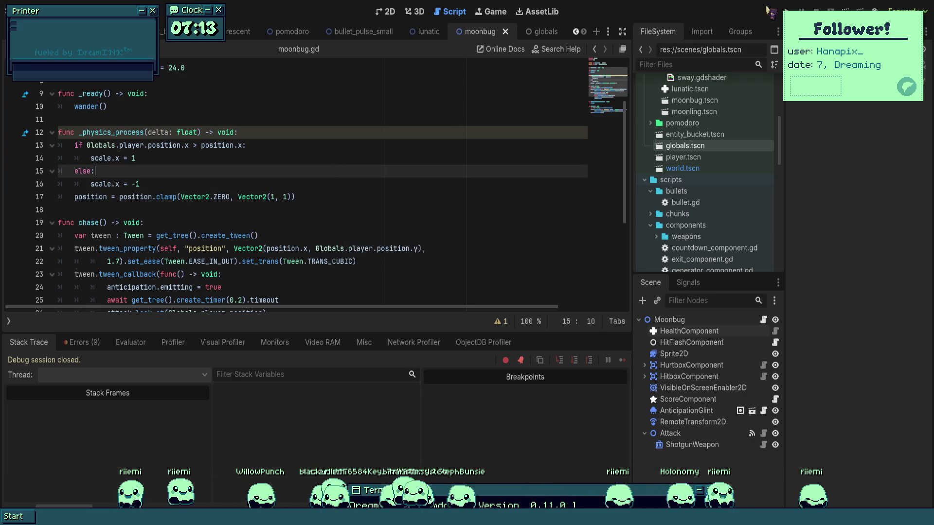
{"action": "key", "text": "F5"}
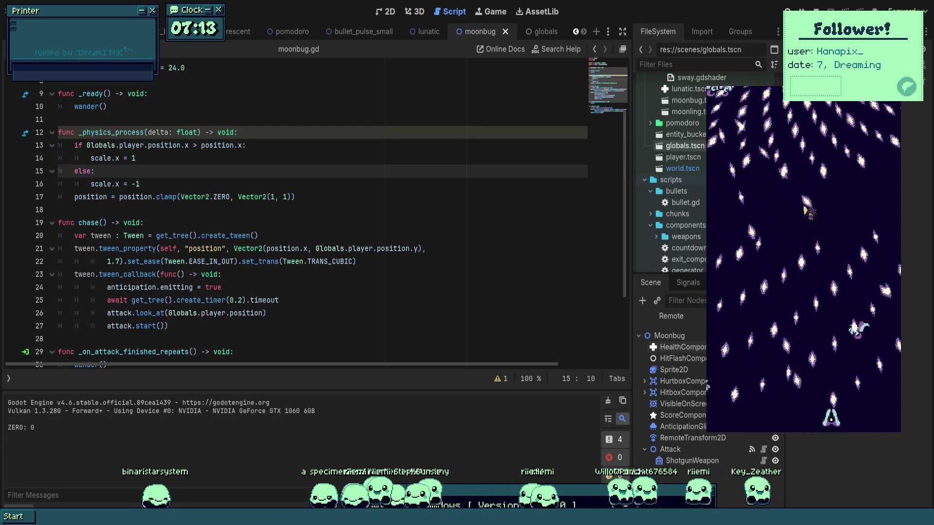
{"action": "key", "text": "F8"}
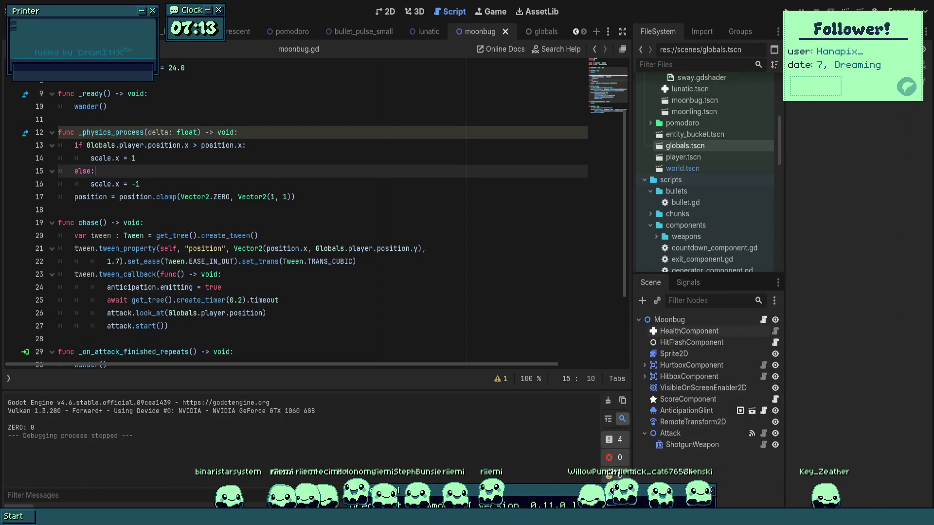
- Restore the Vector2(180, 320) bounds, then delete the whole clamp line 17
{"action": "key", "text": "Down"}
{"action": "key", "text": "Down"}
{"action": "type", "text": "180, 320"}
{"action": "left_click_drag", "start_coordinate": [312, 196], "coordinate": [0, 197]}
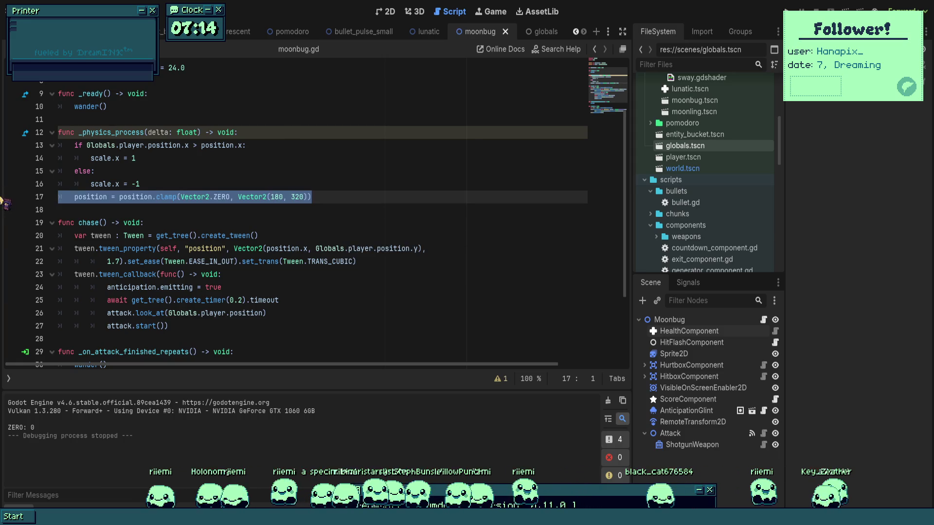
{"action": "key", "text": "BackSpace"}
{"action": "key", "text": "BackSpace"}
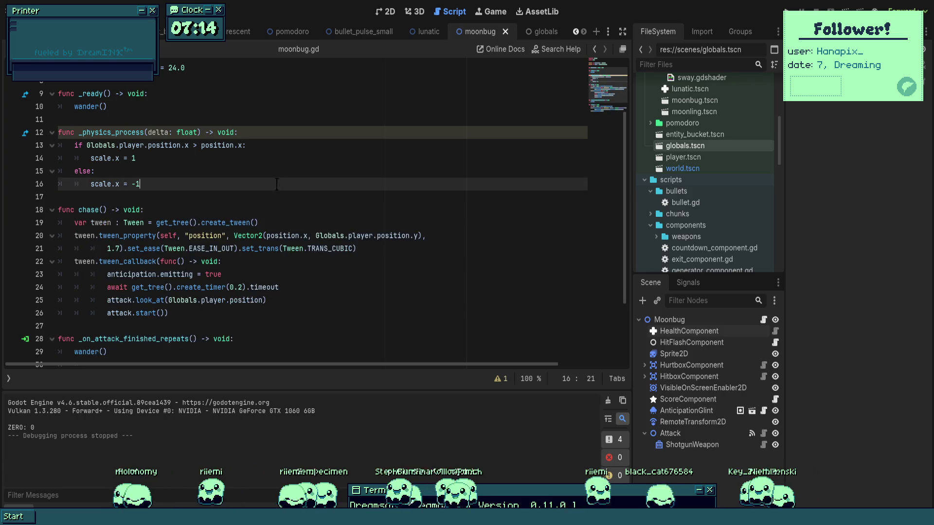
{"action": "scroll", "coordinate": [312, 204], "scroll_direction": "down", "scroll_amount": 3}
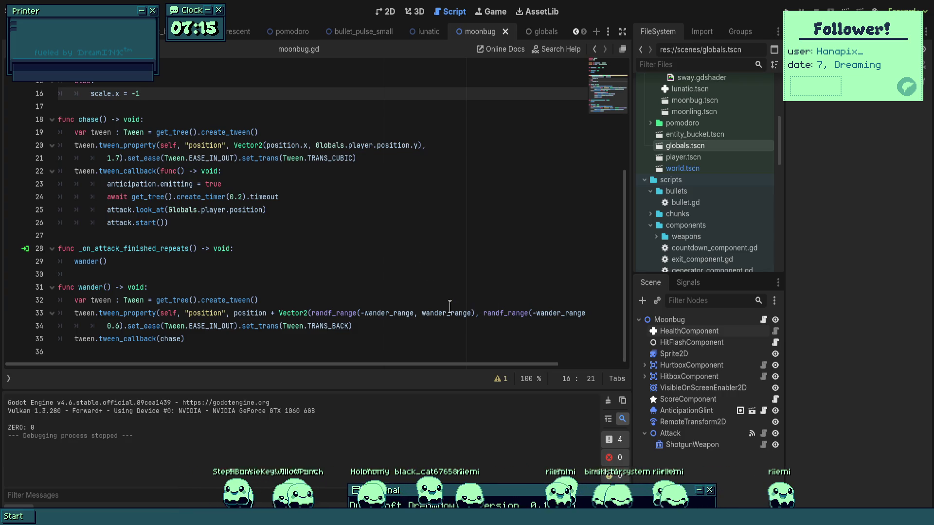
{"action": "double_click", "coordinate": [389, 313]}
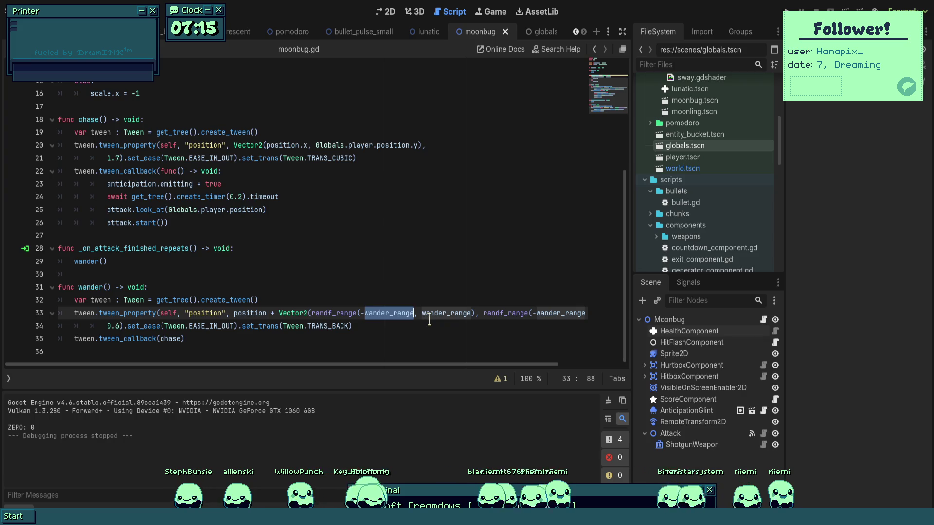
{"action": "left_click", "coordinate": [450, 313]}
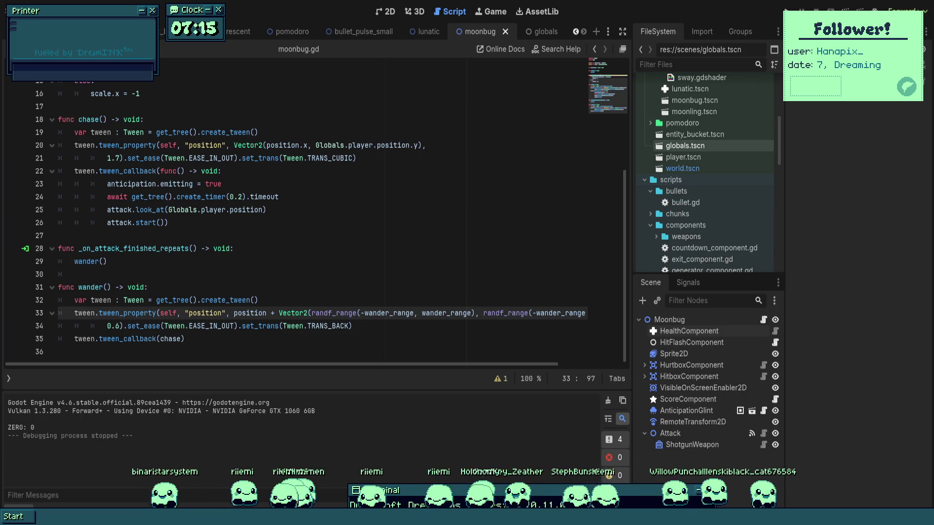
{"action": "left_click", "coordinate": [410, 274]}
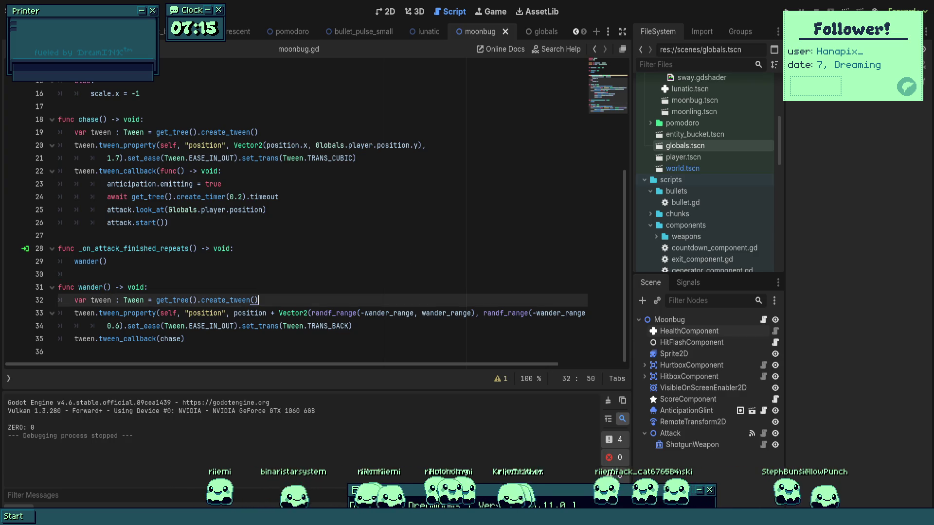
- Review the wander() tween and wander_range lines around lines 30–34, then run the game
{"action": "triple_click", "coordinate": [400, 315]}
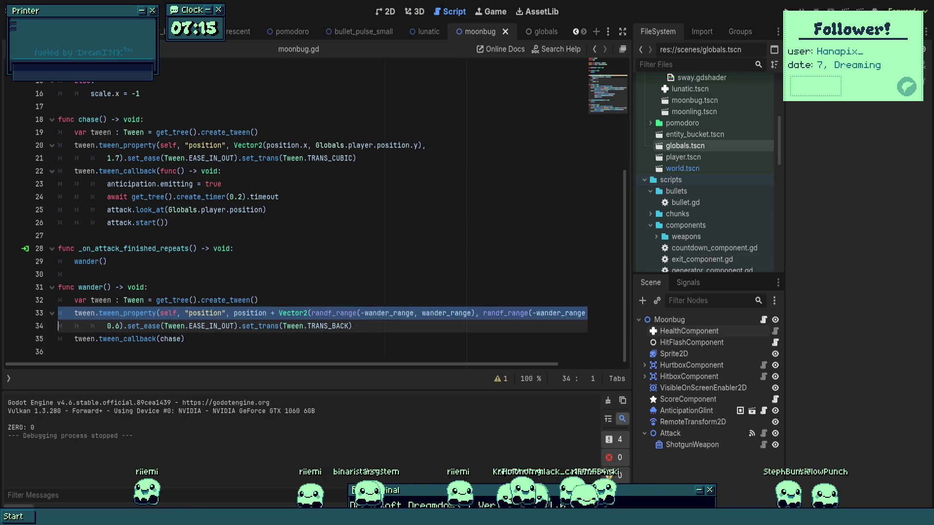
{"action": "left_click", "coordinate": [411, 268]}
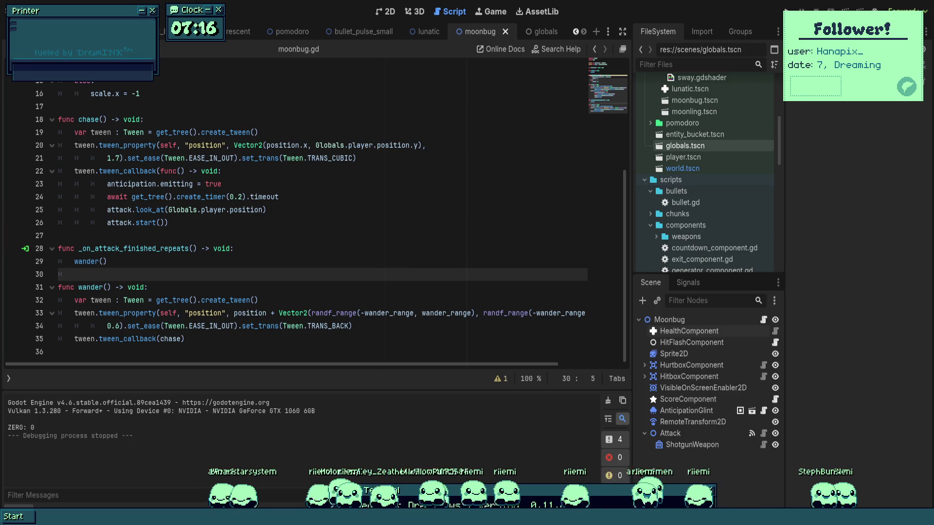
{"action": "left_click", "coordinate": [352, 326]}
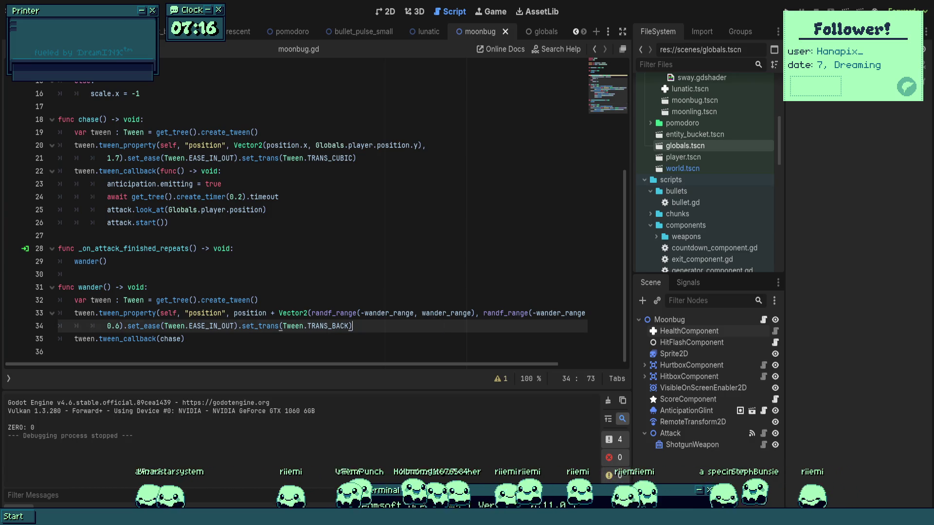
{"action": "double_click", "coordinate": [388, 312]}
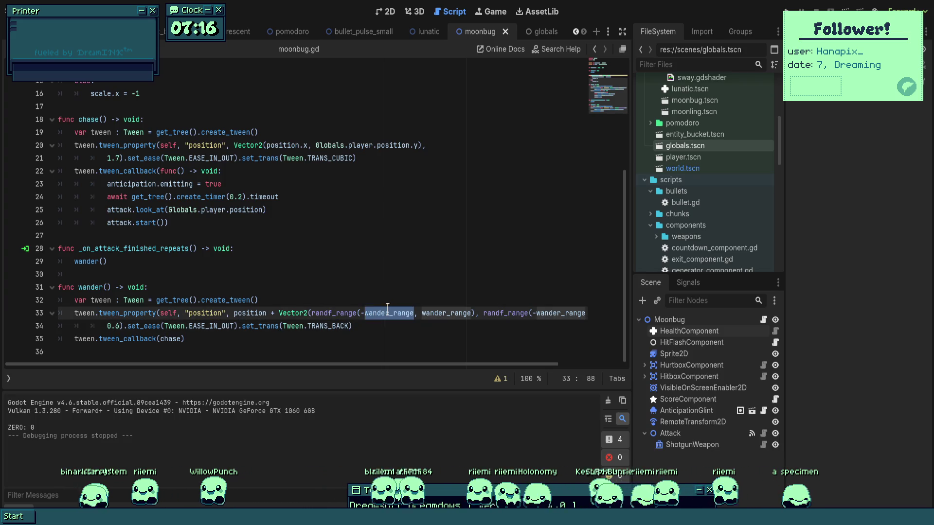
{"action": "left_click", "coordinate": [460, 287]}
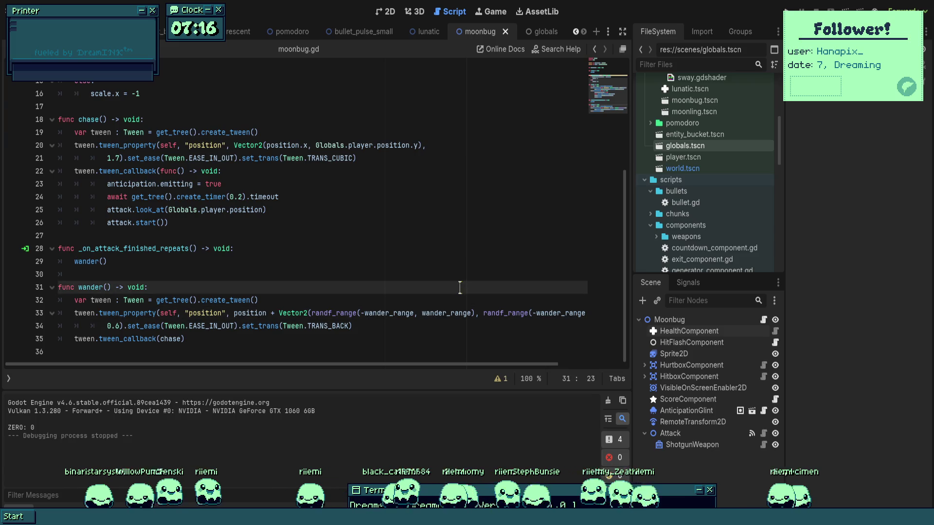
{"action": "key", "text": "F5"}
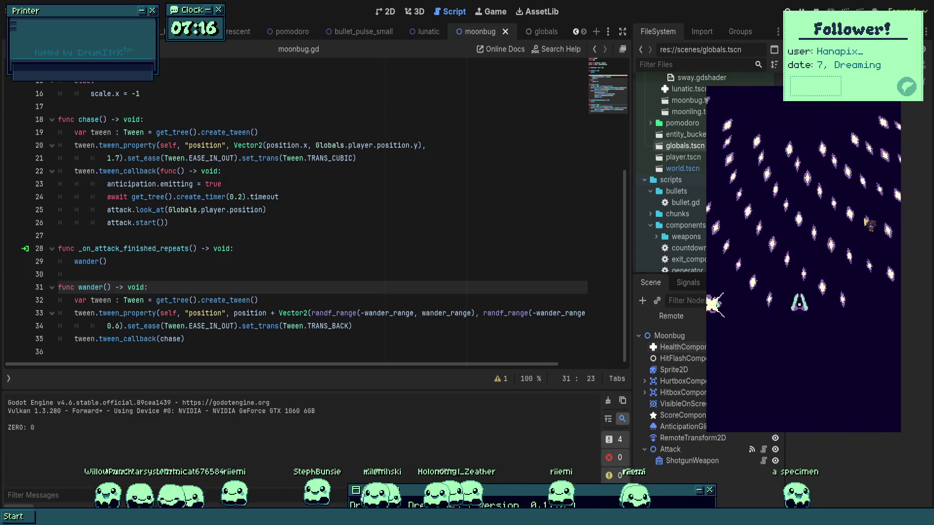
- Steer the player ship right and left against the moonbug, then stop the game
{"action": "key", "text": "d"}
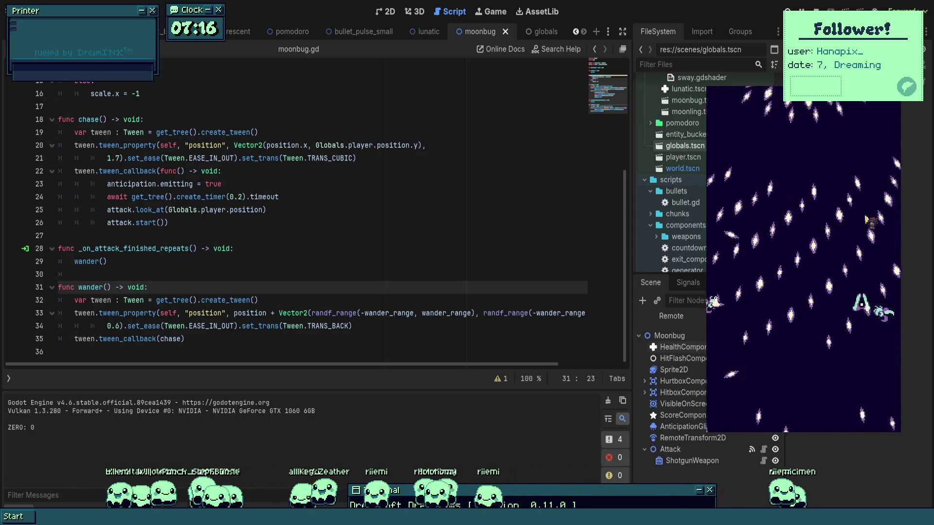
{"action": "key", "text": "a"}
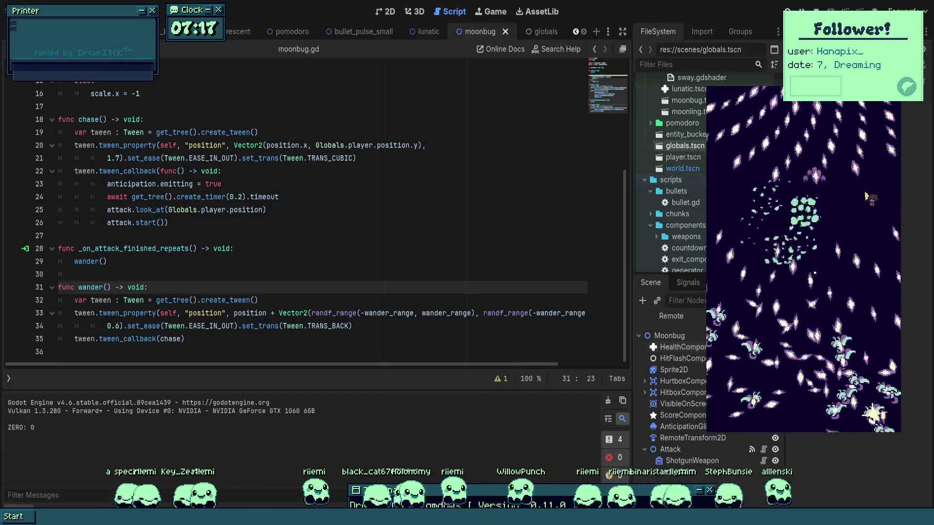
{"action": "key", "text": "F8"}
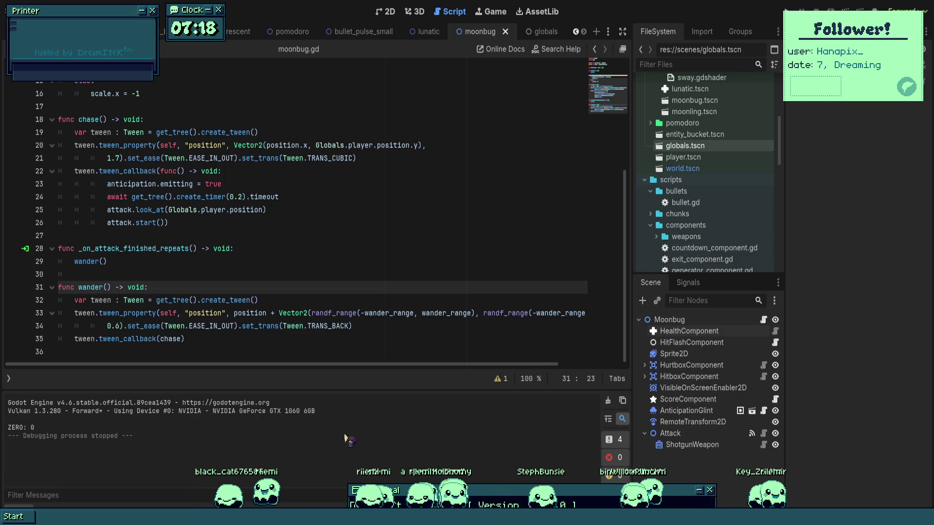
- Switch to the Lunabug scene's 2D view and open lunabug.gd from its root node
{"action": "left_click", "coordinate": [74, 275]}
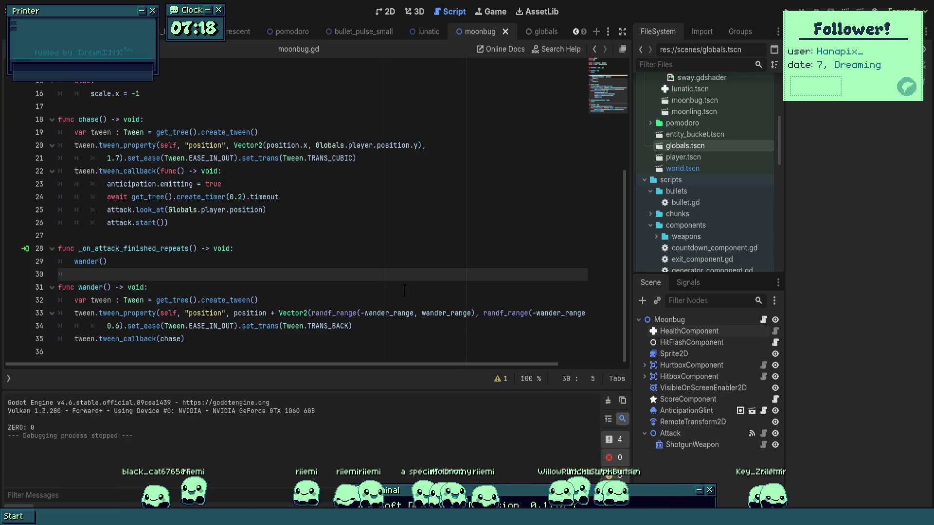
{"action": "key", "text": "ctrl+shift+Tab"}
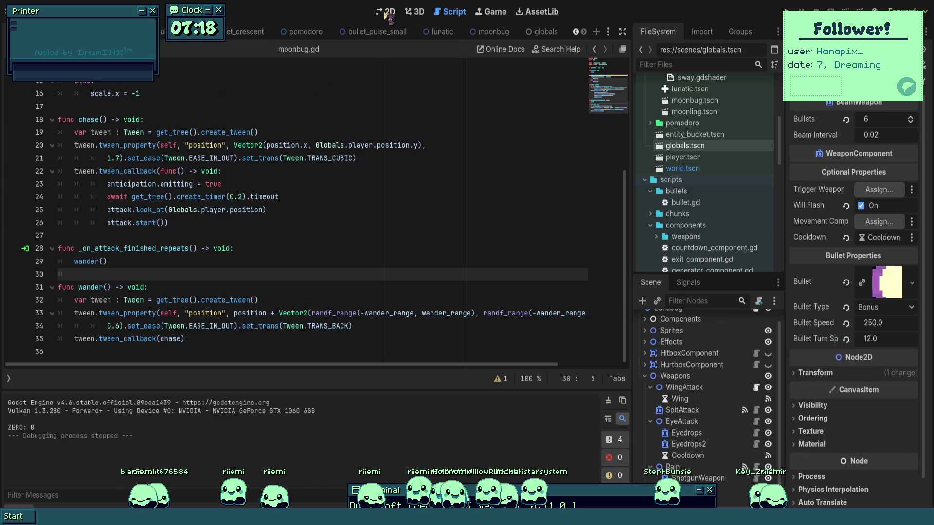
{"action": "left_click", "coordinate": [389, 14]}
{"action": "scroll", "coordinate": [715, 387], "scroll_direction": "up", "scroll_amount": 2}
{"action": "left_click", "coordinate": [691, 319]}
{"action": "left_click", "coordinate": [755, 320]}
- Replace State.RAINFALL with State.INTRO as the starting state in _ready() and run the game
{"action": "scroll", "coordinate": [195, 234], "scroll_direction": "up", "scroll_amount": 15}
{"action": "left_click", "coordinate": [192, 235]}
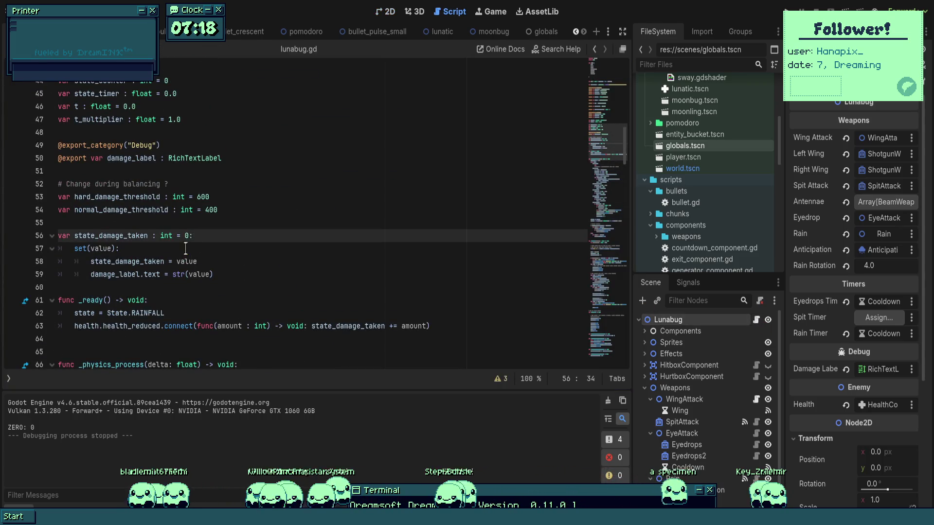
{"action": "scroll", "coordinate": [194, 234], "scroll_direction": "down", "scroll_amount": 2}
{"action": "double_click", "coordinate": [141, 235]}
{"action": "type", "text": "INT"}
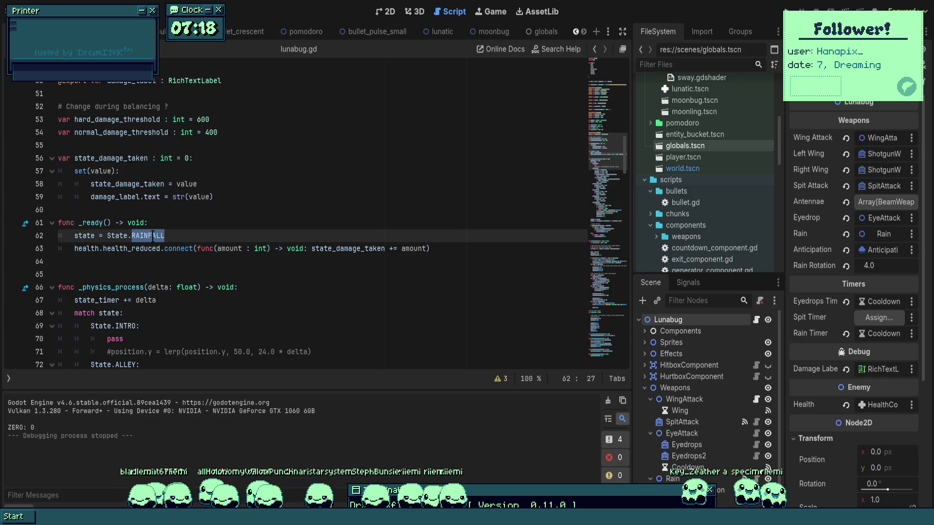
{"action": "type", "text": "TRO"}
{"action": "key", "text": "F5"}
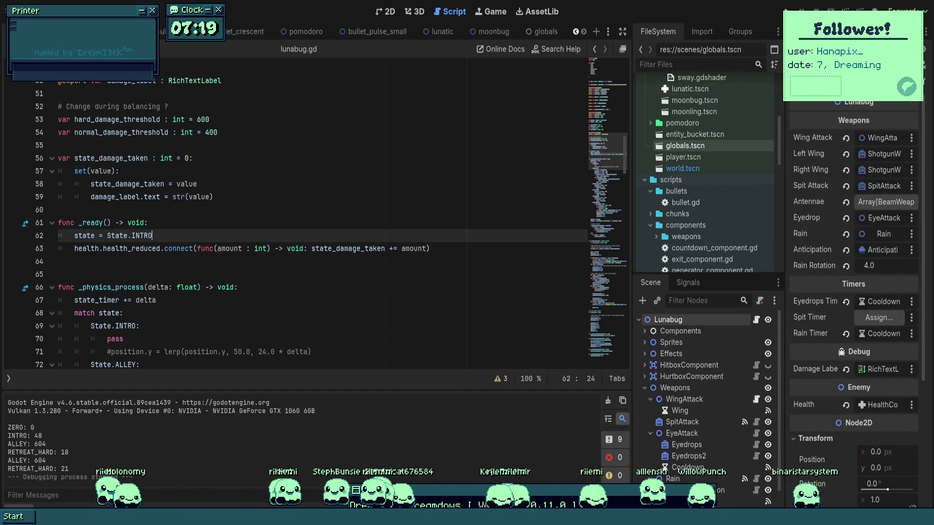
- Stop the game, select the 'dmg in state' label, then run from world.tscn
{"action": "left_click", "coordinate": [296, 210]}
{"action": "left_click", "coordinate": [384, 12]}
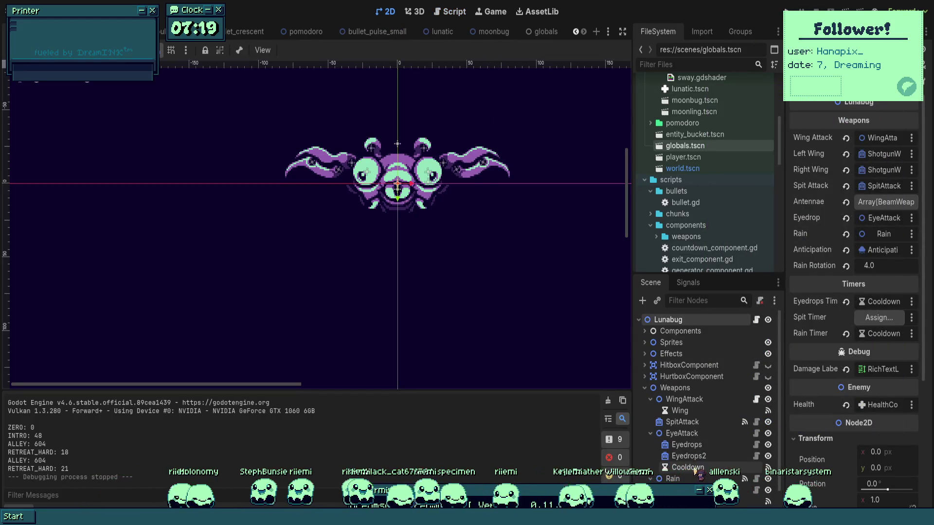
{"action": "scroll", "coordinate": [699, 471], "scroll_direction": "down", "scroll_amount": 3}
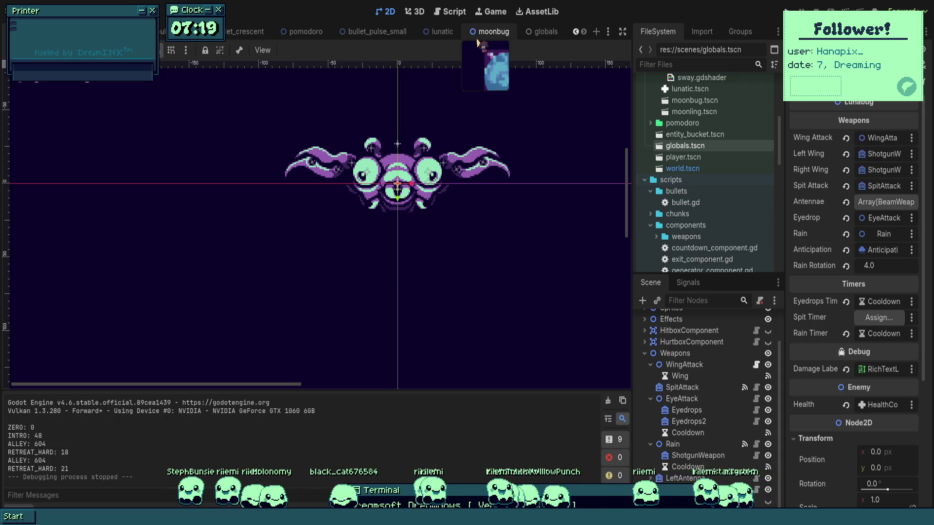
{"action": "scroll", "coordinate": [175, 31], "scroll_direction": "up", "scroll_amount": 2}
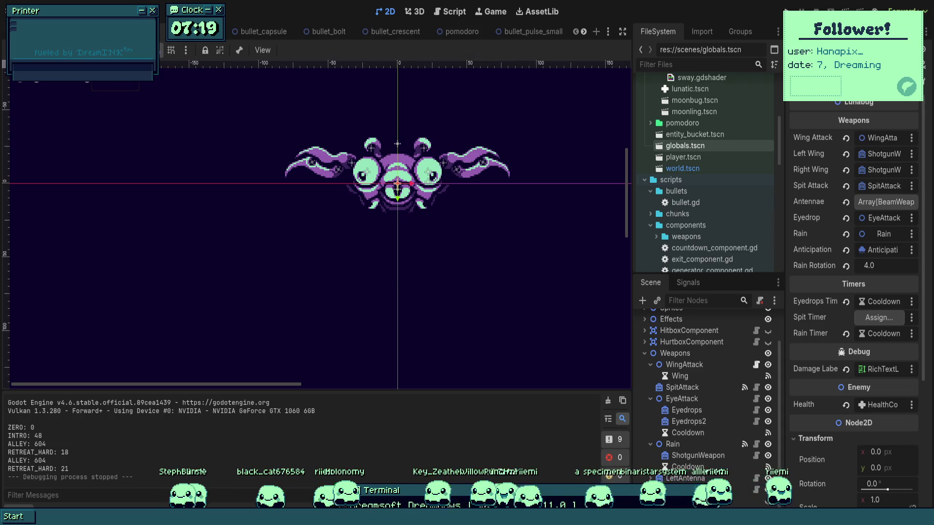
{"action": "left_click", "coordinate": [687, 489]}
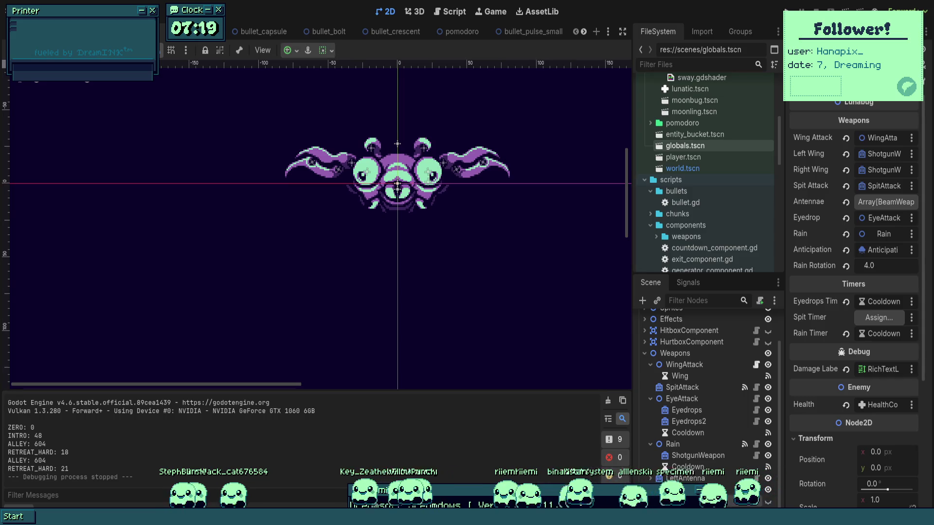
{"action": "key", "text": "ctrl+Tab"}
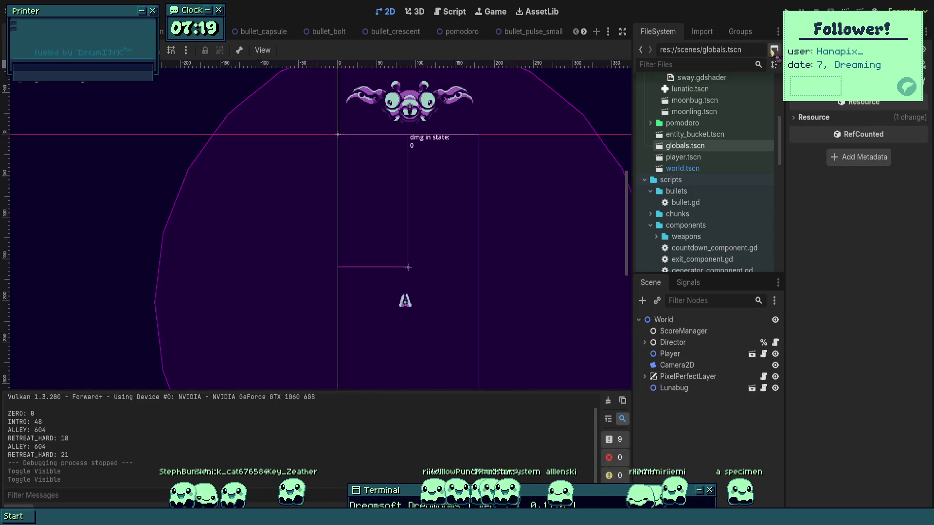
{"action": "key", "text": "F5"}
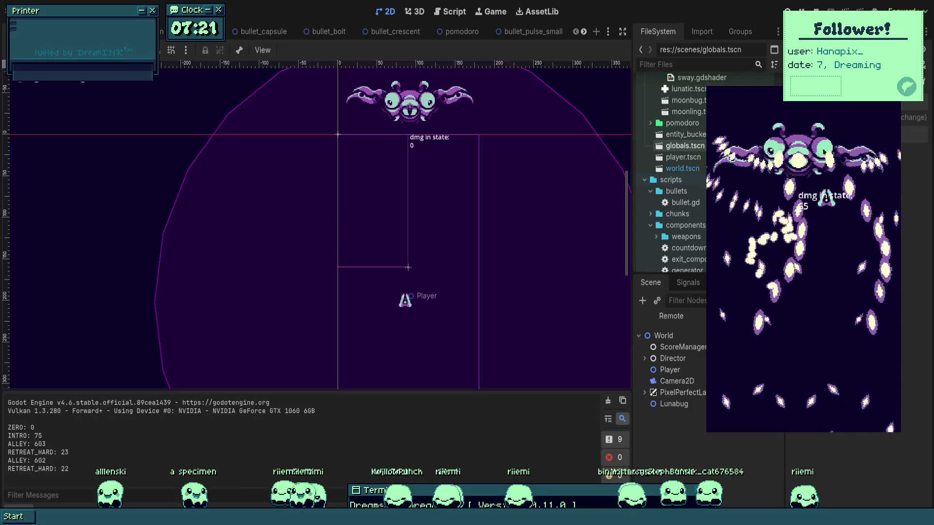
- Stop the playtest and select the Lunabug instance in world.tscn's Scene dock
{"action": "key", "text": "Escape"}
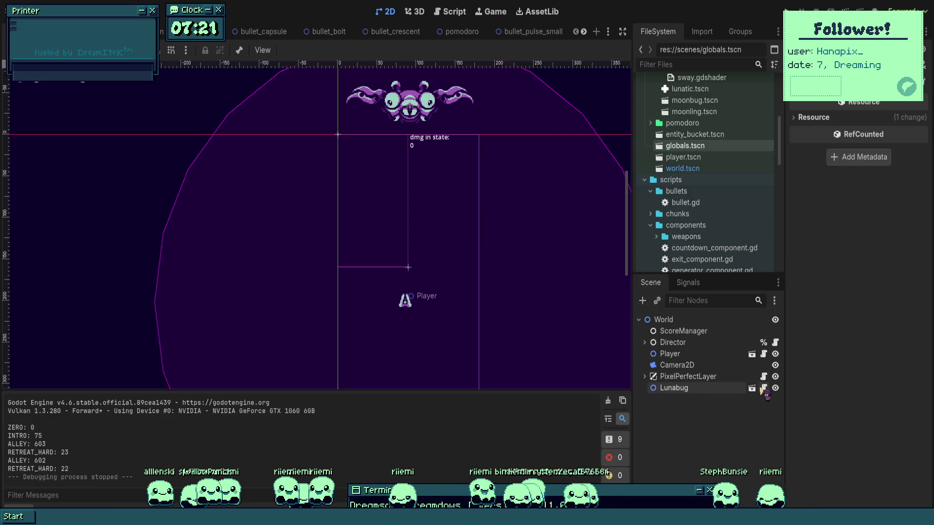
{"action": "left_click", "coordinate": [732, 387]}
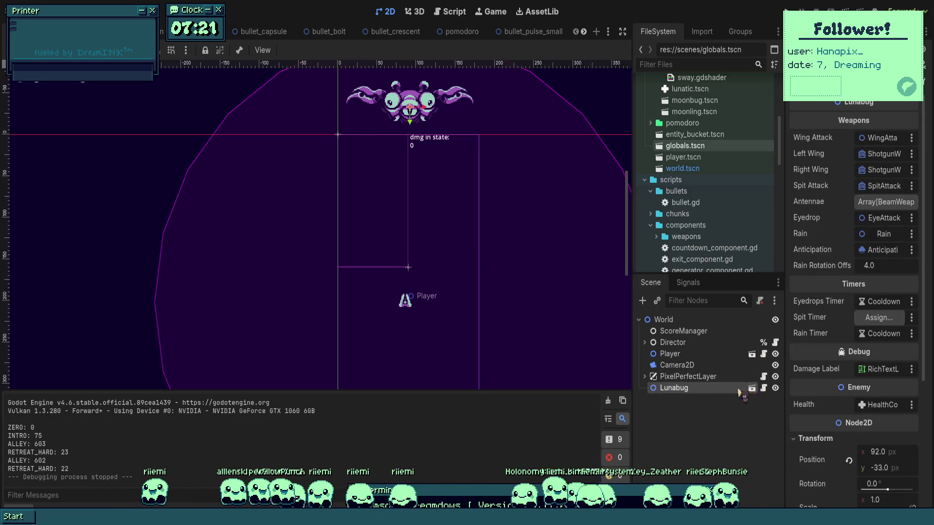
- Open the Lunabug scene and paste a copy of the damage label beside the original
{"action": "key", "text": "f"}
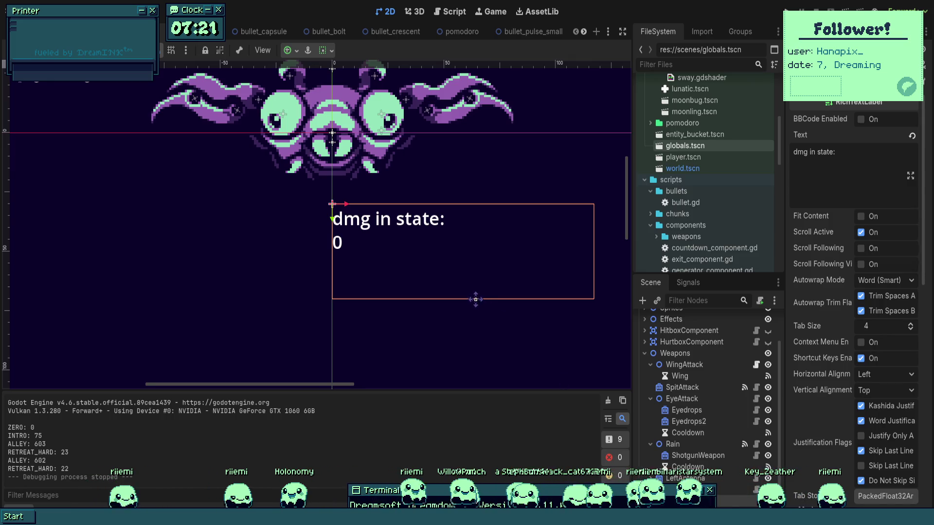
{"action": "key", "text": "ctrl+v"}
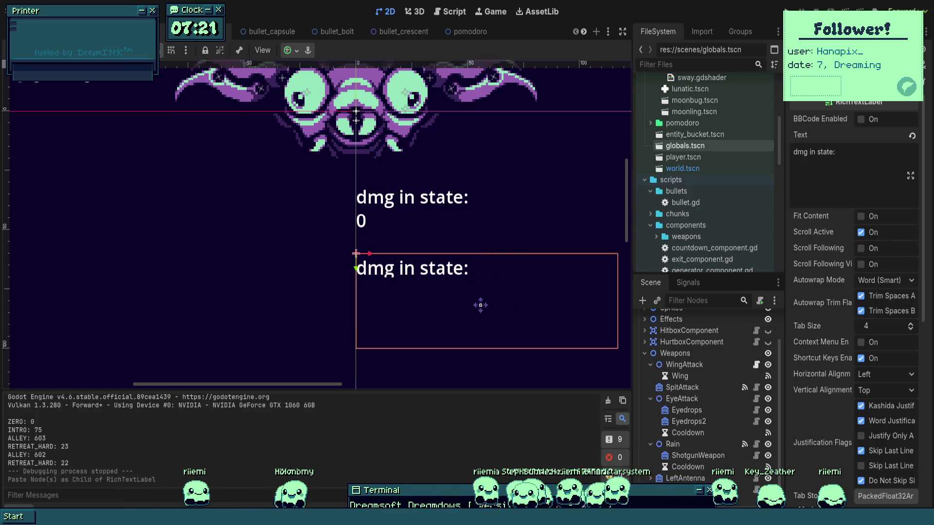
{"action": "key", "text": "ctrl+z"}
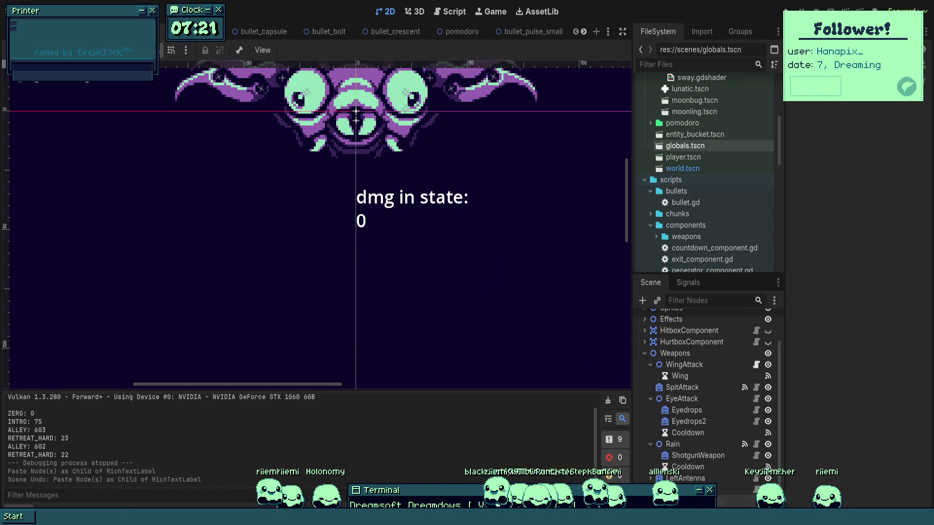
{"action": "key", "text": "ctrl+v"}
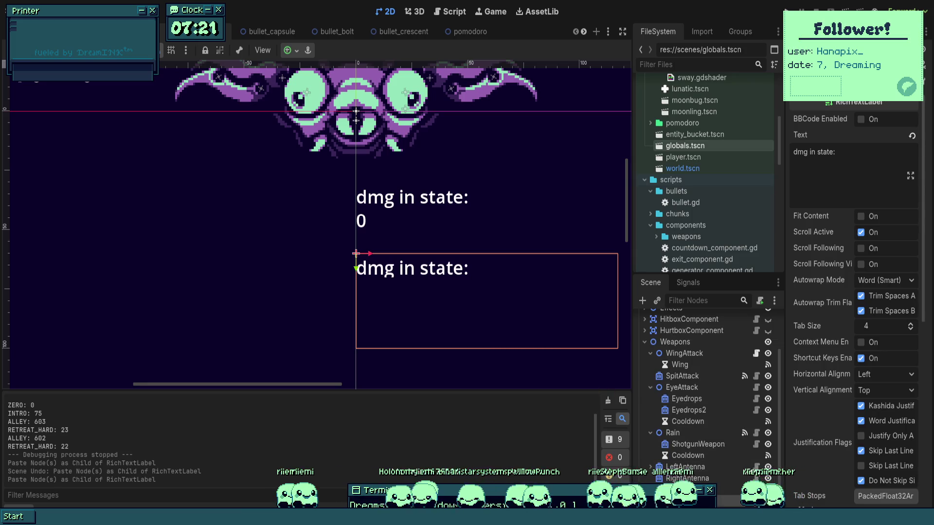
{"action": "mouse_move", "coordinate": [445, 296]}
{"action": "left_mouse_down"}
{"action": "mouse_move", "coordinate": [374, 251]}
{"action": "mouse_move", "coordinate": [302, 219]}
{"action": "mouse_move", "coordinate": [292, 224]}
{"action": "left_mouse_up"}
{"action": "scroll", "coordinate": [309, 225], "scroll_direction": "down", "scroll_amount": 3}
{"action": "scroll", "coordinate": [381, 225], "scroll_direction": "left", "scroll_amount": 3}
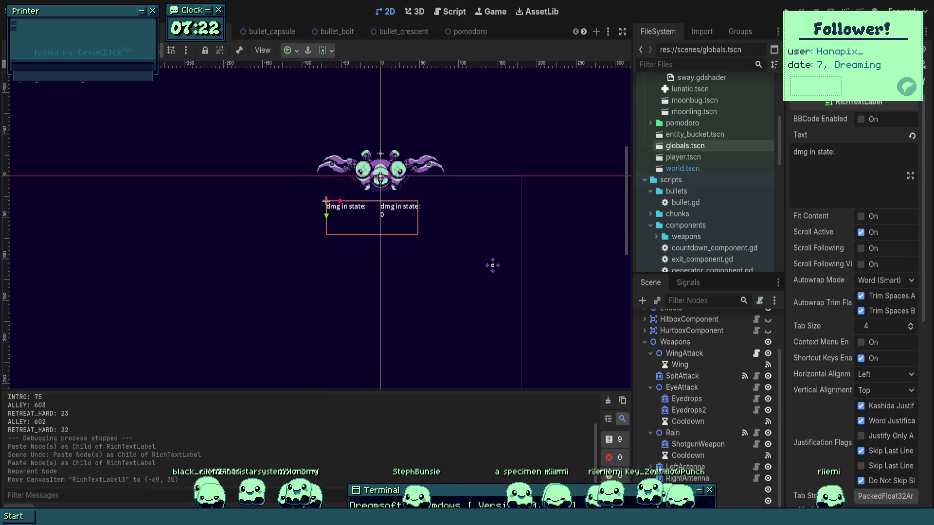
{"action": "left_click_drag", "start_coordinate": [363, 233], "coordinate": [344, 211]}
{"action": "key", "text": "ctrl+z"}
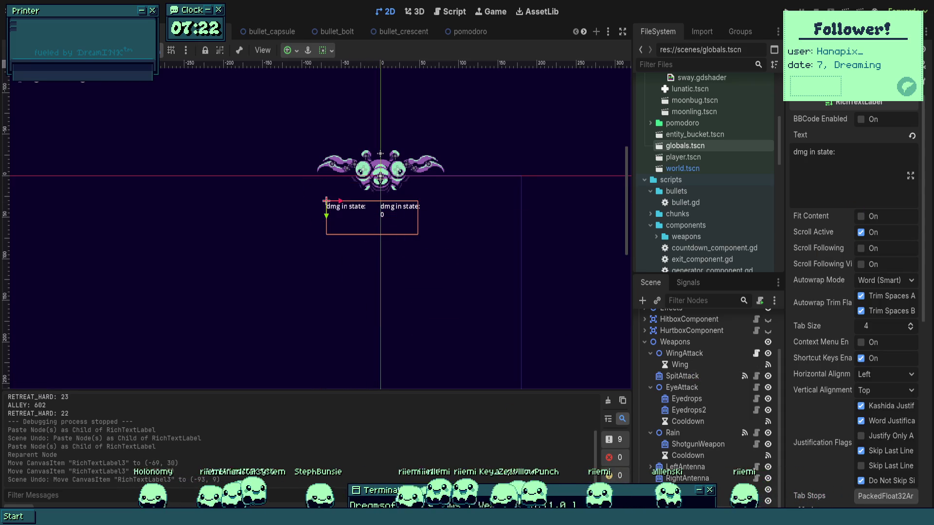
- Change the pasted label's text to 'time:'
{"action": "key", "text": "ctrl+a"}
{"action": "type", "text": "S"}
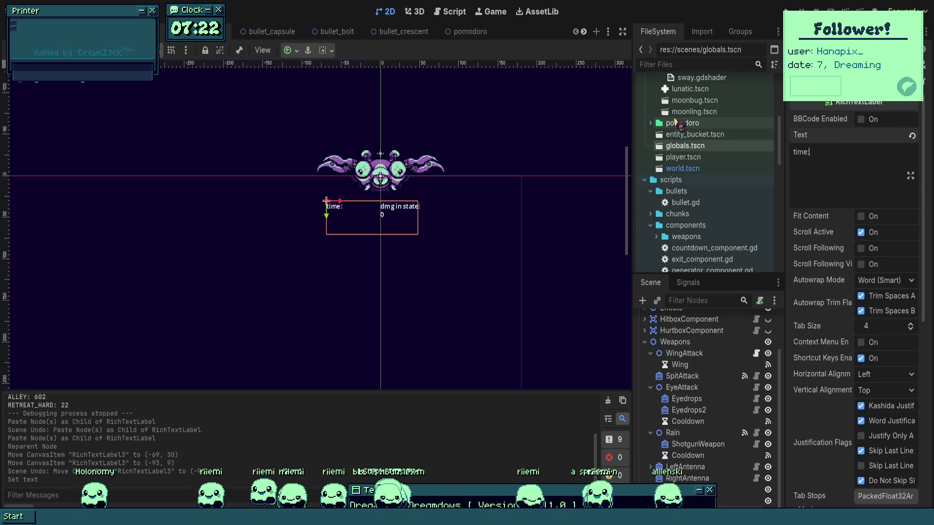
{"action": "scroll", "coordinate": [372, 214], "scroll_direction": "up", "scroll_amount": 2}
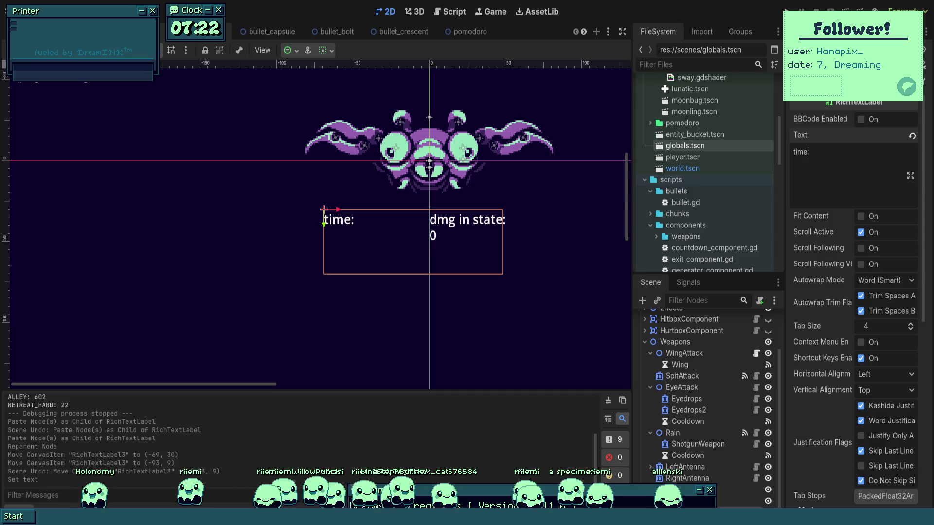
{"action": "key", "text": "Return"}
{"action": "type", "text": "time:"}
{"action": "scroll", "coordinate": [393, 274], "scroll_direction": "up", "scroll_amount": 2}
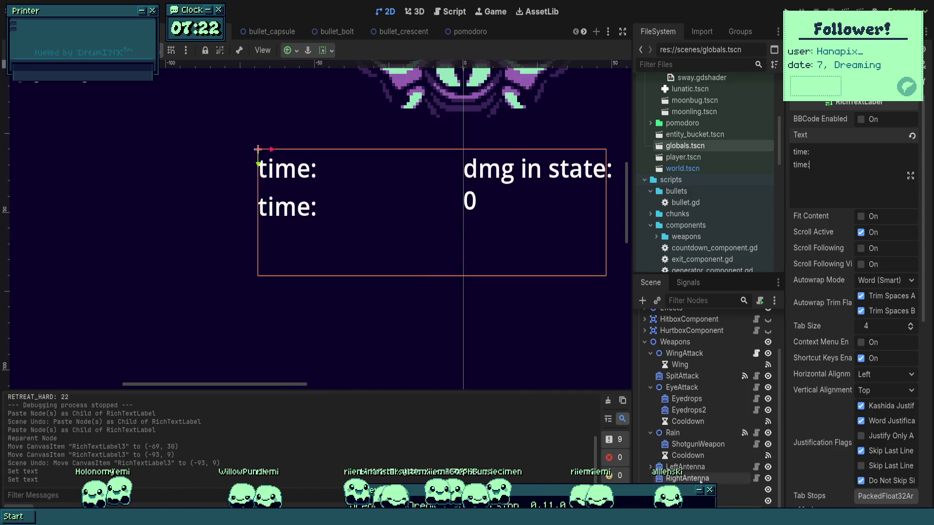
{"action": "key", "text": "ctrl+z"}
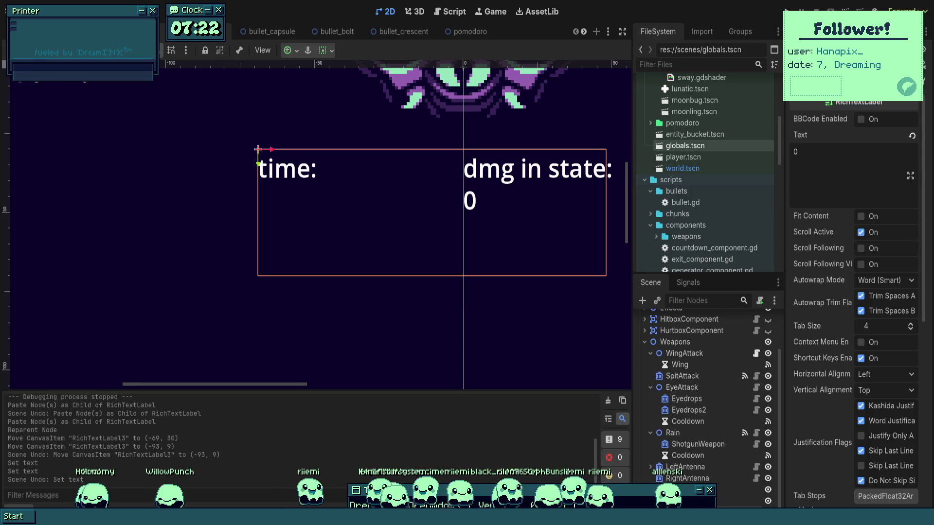
- Paste another label just below 'time:' and set its text to 0.0
{"action": "key", "text": "ctrl+v"}
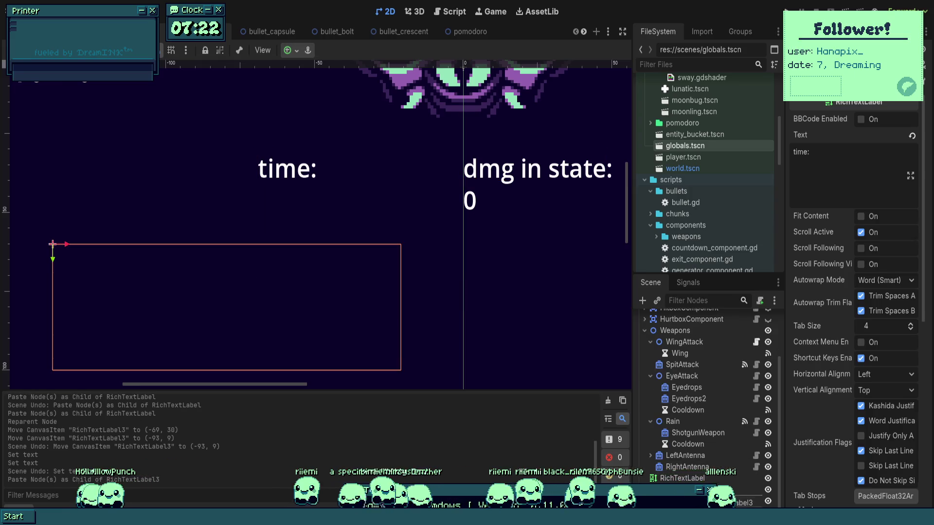
{"action": "mouse_move", "coordinate": [257, 294]}
{"action": "left_mouse_down"}
{"action": "mouse_move", "coordinate": [413, 220]}
{"action": "mouse_move", "coordinate": [462, 232]}
{"action": "left_mouse_up"}
{"action": "left_click", "coordinate": [853, 173]}
{"action": "key", "text": "ctrl+a"}
{"action": "type", "text": "0.0"}
{"action": "key", "text": "Return"}
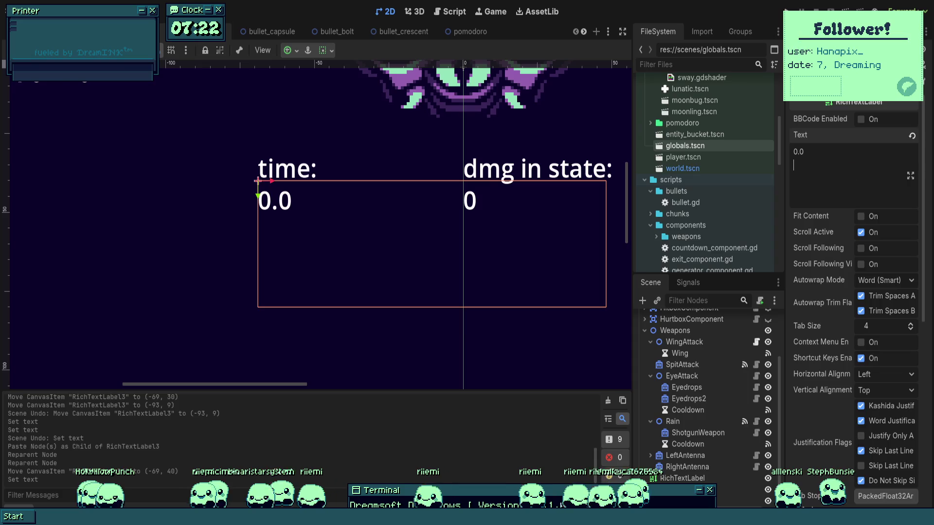
- Select the Lunabug root node and open lunabug.gd
{"action": "scroll", "coordinate": [411, 315], "scroll_direction": "right", "scroll_amount": 2}
{"action": "scroll", "coordinate": [710, 380], "scroll_direction": "up", "scroll_amount": 3}
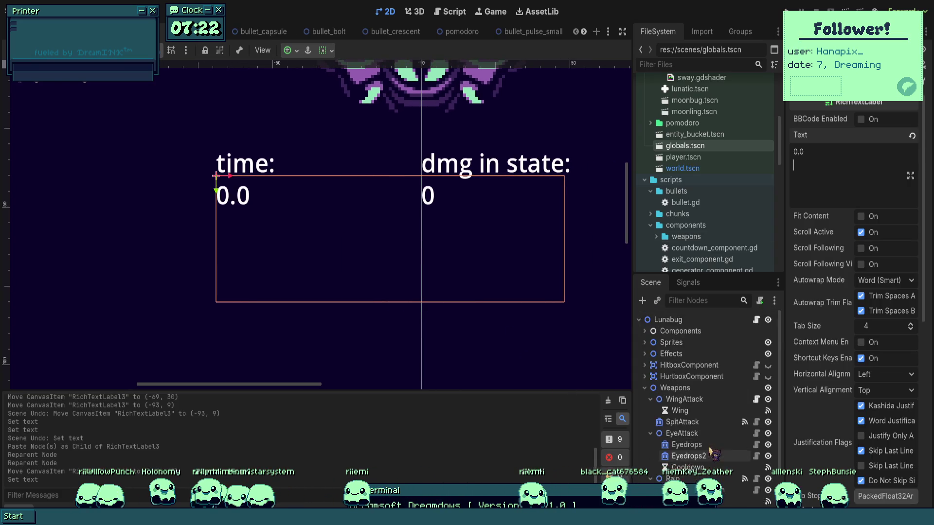
{"action": "left_click", "coordinate": [746, 320]}
{"action": "left_click", "coordinate": [757, 320]}
{"action": "scroll", "coordinate": [380, 268], "scroll_direction": "up", "scroll_amount": 4}
{"action": "scroll", "coordinate": [379, 267], "scroll_direction": "down", "scroll_amount": 9}
{"action": "scroll", "coordinate": [217, 201], "scroll_direction": "up", "scroll_amount": 2}
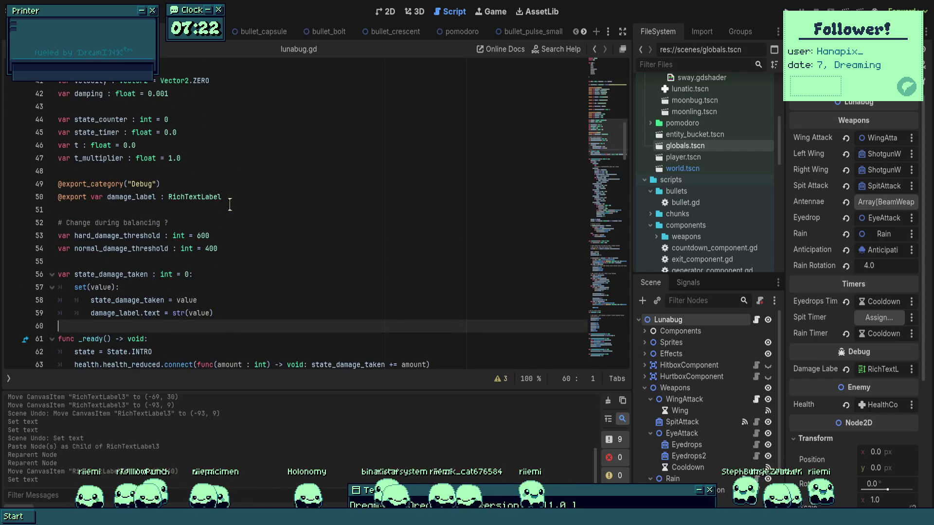
{"action": "left_click", "coordinate": [262, 199]}
{"action": "key", "text": "Return"}
{"action": "type", "text": "@export var timer_label : Rcih"}
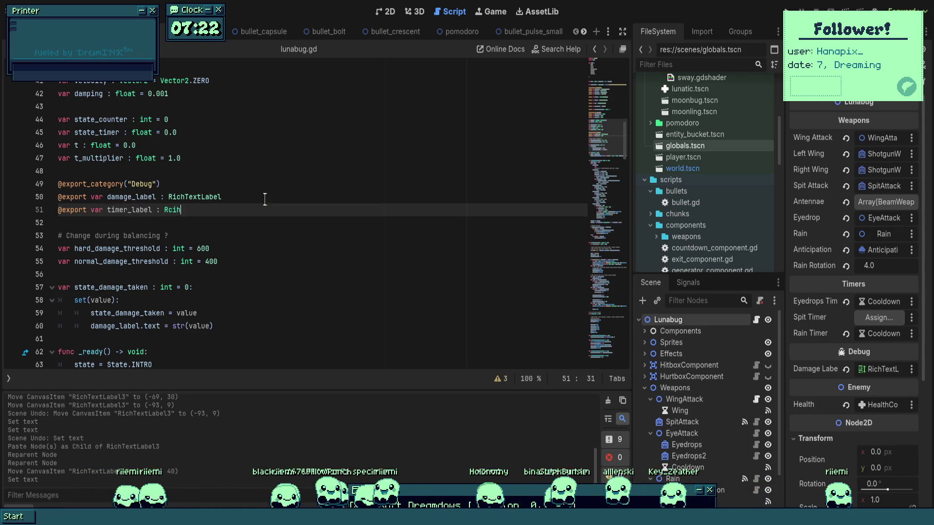
{"action": "key", "text": "BackSpace"}
{"action": "key", "text": "BackSpace"}
{"action": "key", "text": "BackSpace"}
{"action": "type", "text": "ichTR"}
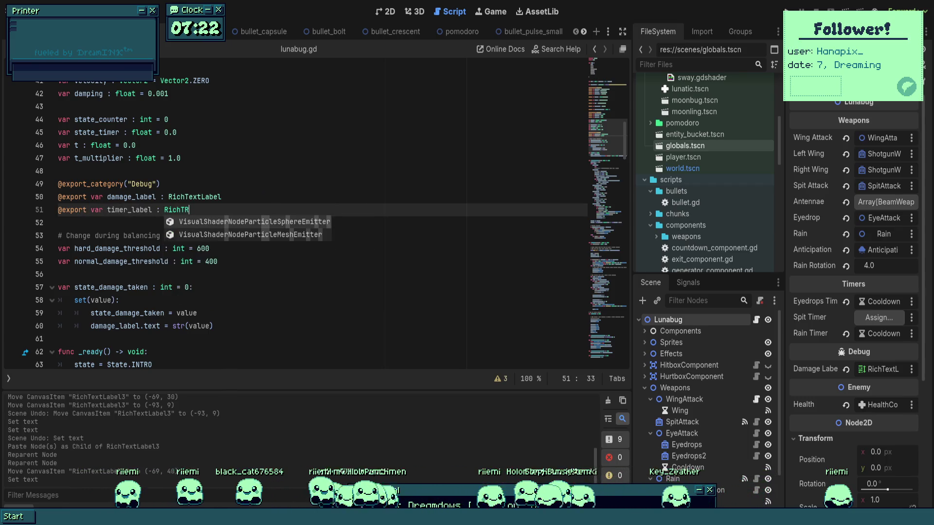
{"action": "key", "text": "Return"}
{"action": "key", "text": "ctrl+s"}
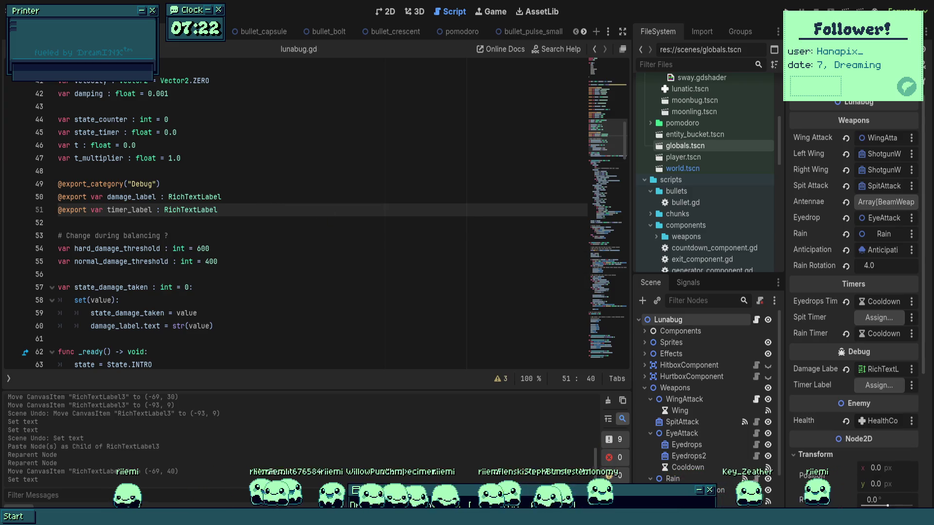
{"action": "scroll", "coordinate": [700, 413], "scroll_direction": "down", "scroll_amount": 5}
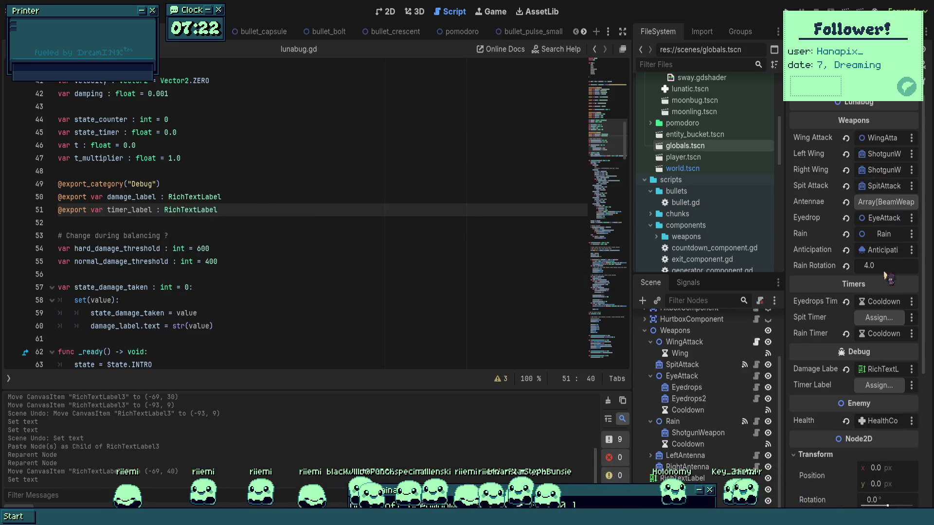
{"action": "scroll", "coordinate": [870, 326], "scroll_direction": "down", "scroll_amount": 3}
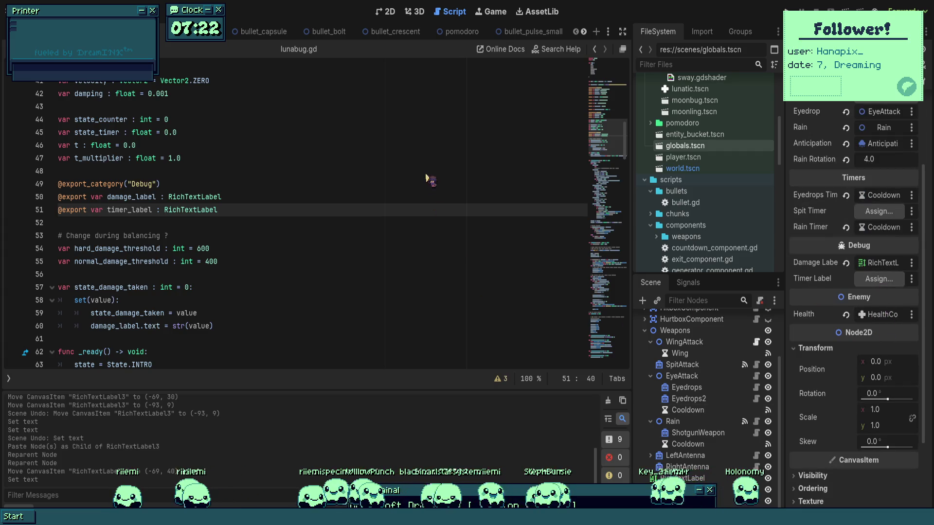
{"action": "left_click", "coordinate": [465, 287]}
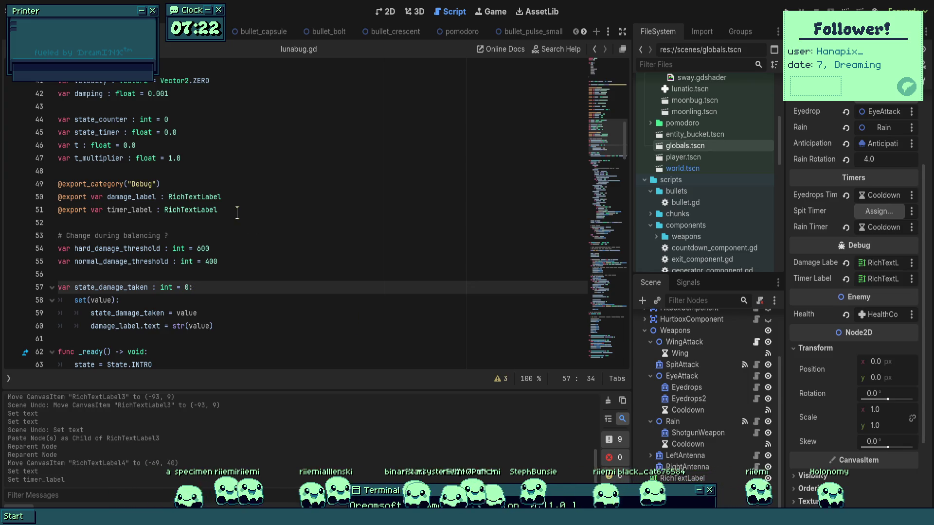
- Copy the state_damage_taken setter onto state_timer, renaming its variable to state_timer
{"action": "mouse_move", "coordinate": [233, 346]}
{"action": "left_mouse_down"}
{"action": "mouse_move", "coordinate": [200, 288]}
{"action": "mouse_move", "coordinate": [189, 288]}
{"action": "left_mouse_up"}
{"action": "left_click", "coordinate": [178, 133]}
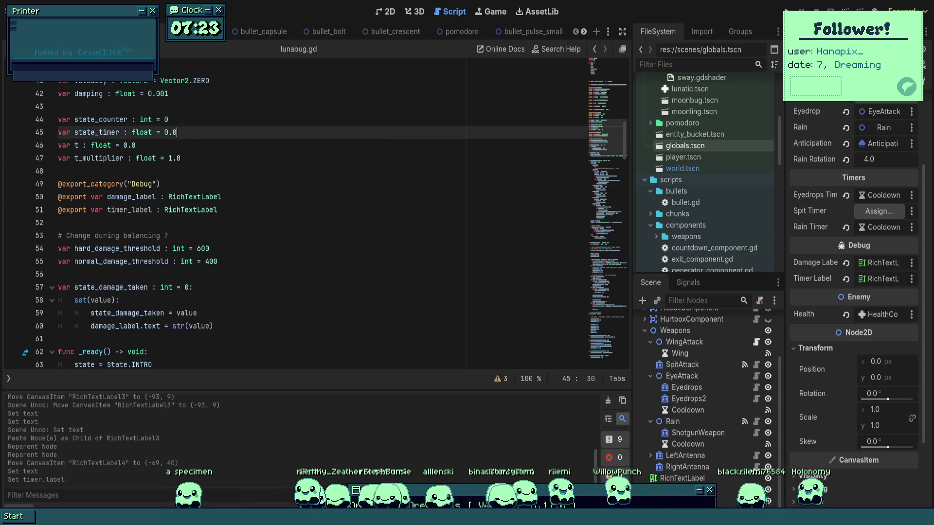
{"action": "key", "text": "ctrl+v"}
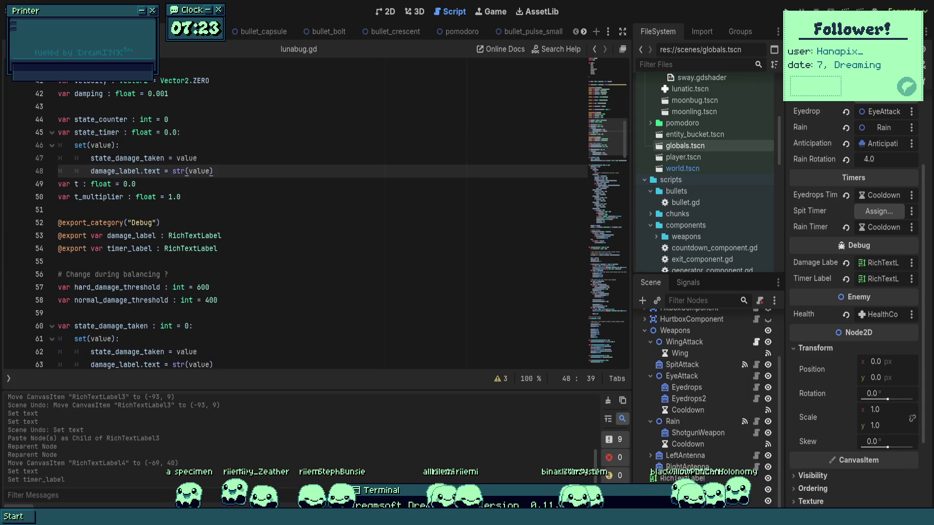
{"action": "left_click_drag", "start_coordinate": [197, 158], "coordinate": [137, 158]}
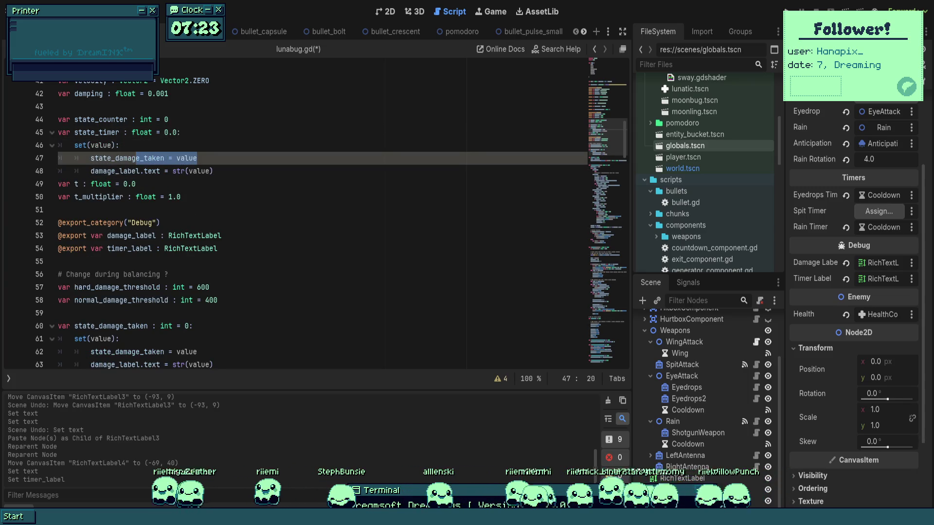
{"action": "double_click", "coordinate": [98, 133]}
{"action": "key", "text": "ctrl+c"}
{"action": "double_click", "coordinate": [128, 158]}
{"action": "key", "text": "ctrl+v"}
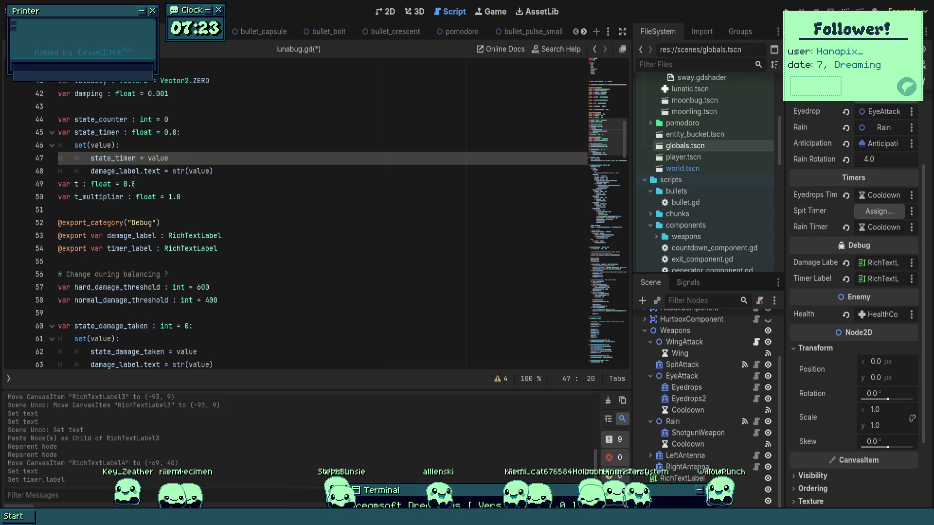
- Point the new setter at timer_label instead of damage_label, save, and run the game
{"action": "double_click", "coordinate": [115, 170]}
{"action": "double_click", "coordinate": [129, 249]}
{"action": "key", "text": "ctrl+c"}
{"action": "double_click", "coordinate": [115, 171]}
{"action": "key", "text": "ctrl+v"}
{"action": "key", "text": "End"}
{"action": "key", "text": "ctrl+s"}
{"action": "key", "text": "F5"}
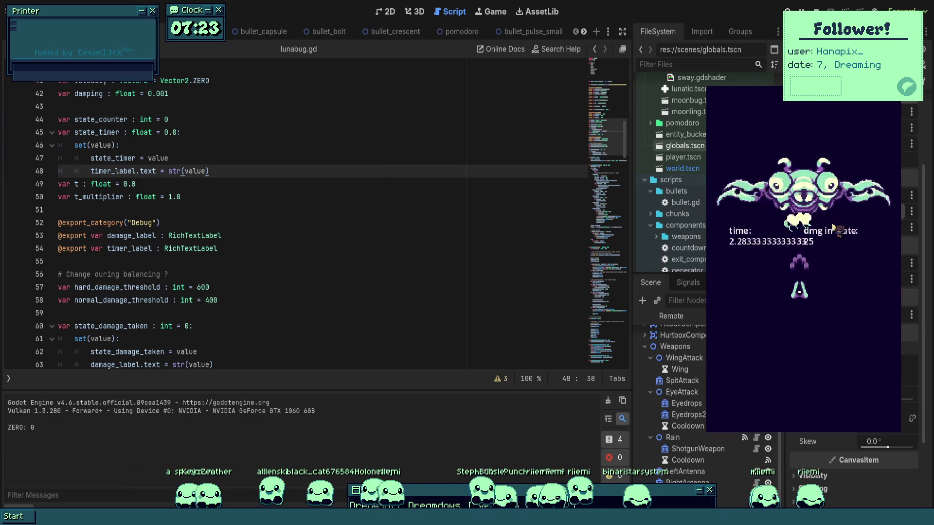
- Stop the playtest and place the cursor before str(value) in the setter
{"action": "key", "text": "F8"}
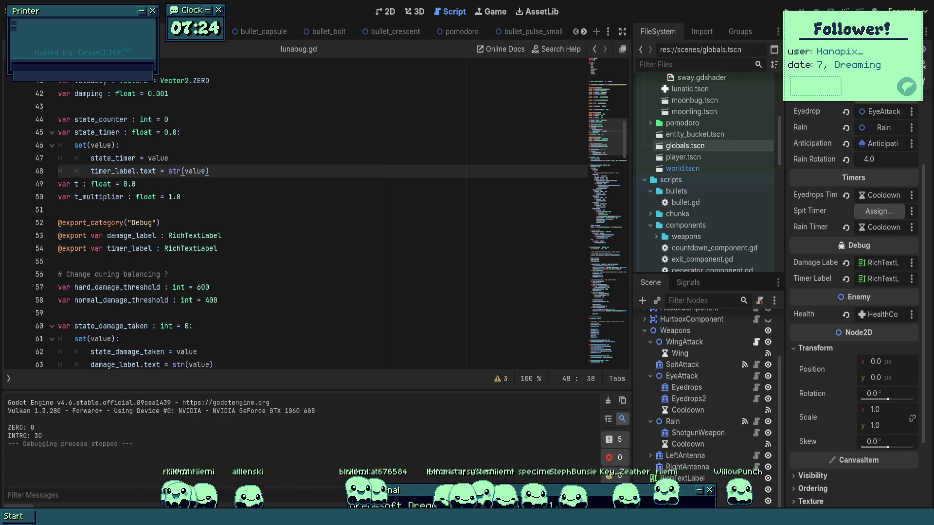
{"action": "left_click", "coordinate": [116, 236]}
- Type the "%.1f" % format string before the timer value on line 48
{"action": "left_click", "coordinate": [170, 171]}
{"action": "left_click_drag", "start_coordinate": [168, 171], "coordinate": [210, 170]}
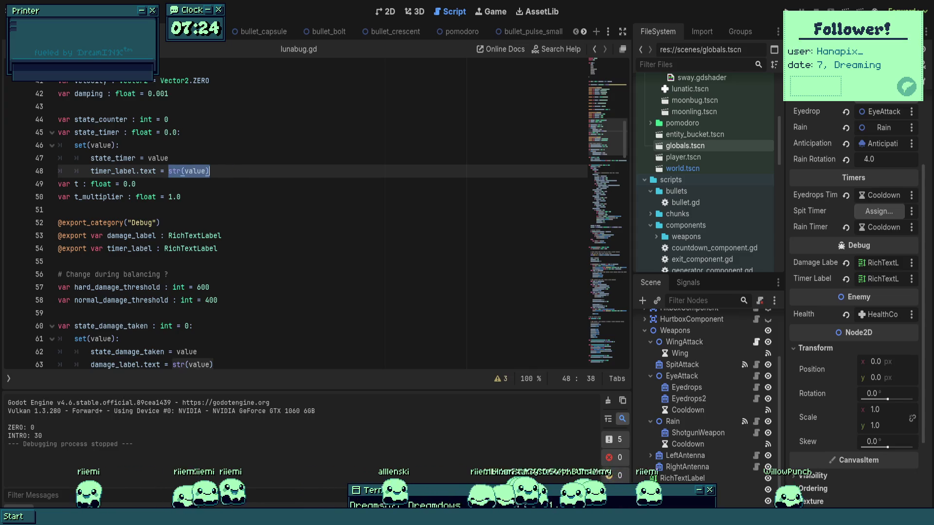
{"action": "key", "text": "Left"}
{"action": "type", "text": "\""}
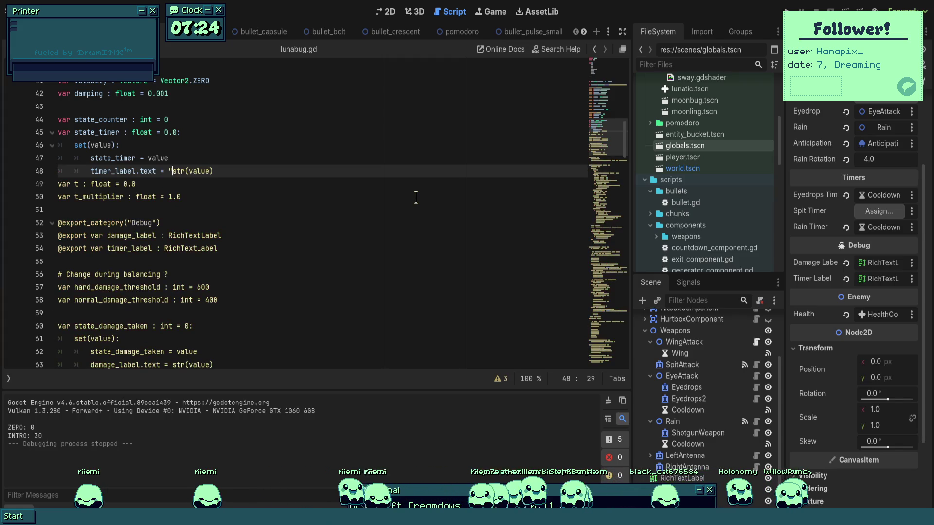
{"action": "key", "text": "BackSpace"}
{"action": "key", "text": "ctrl+Left"}
{"action": "key", "text": "ctrl+Left"}
{"action": "key", "text": "ctrl+Left"}
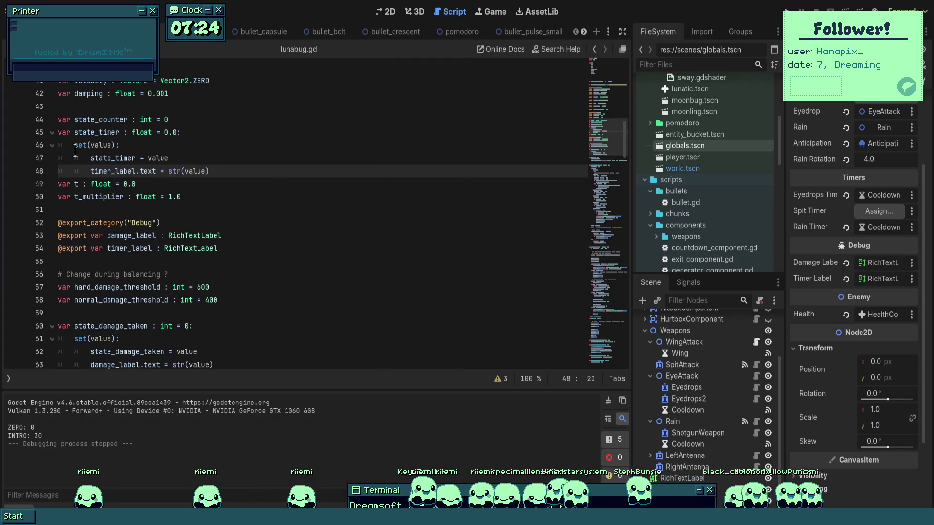
{"action": "left_click", "coordinate": [168, 171]}
{"action": "type", "text": "\"%\""}
{"action": "key", "text": "BackSpace"}
{"action": "type", "text": ".1f\" %"}
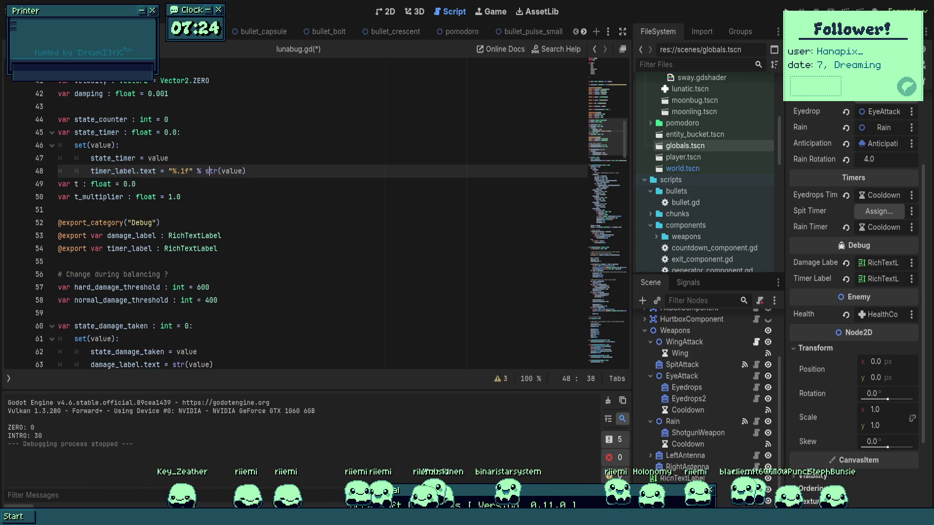
- Remove the leftover str() call, then save and briefly playtest the game
{"action": "double_click", "coordinate": [219, 171]}
{"action": "key", "text": "BackSpace"}
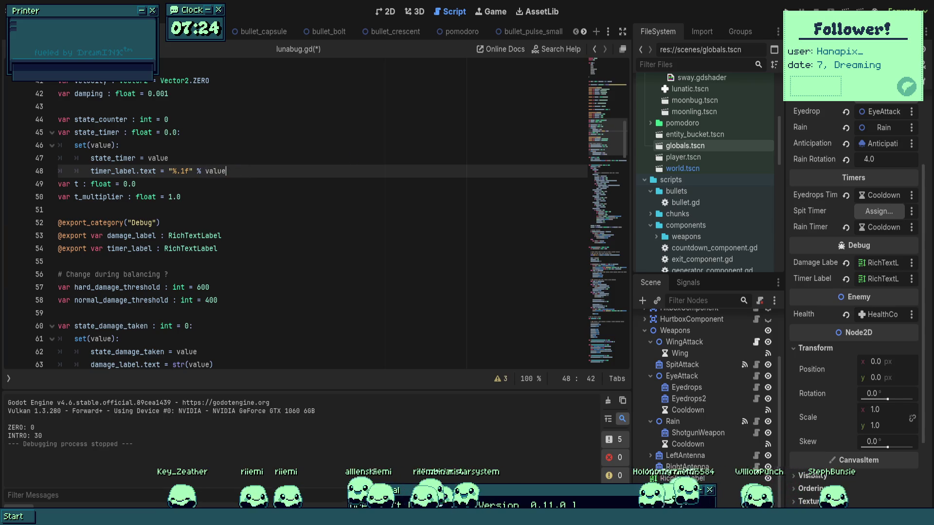
{"action": "key", "text": "F5"}
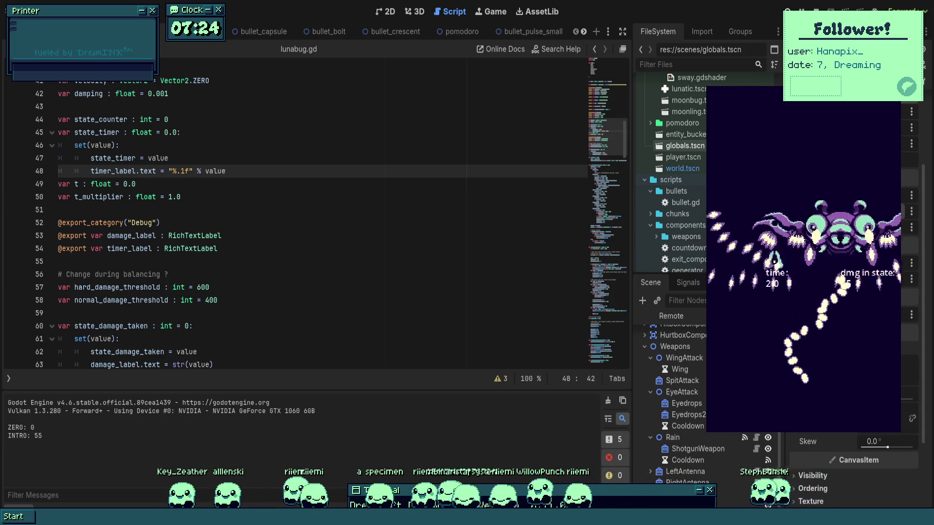
{"action": "key", "text": "F8"}
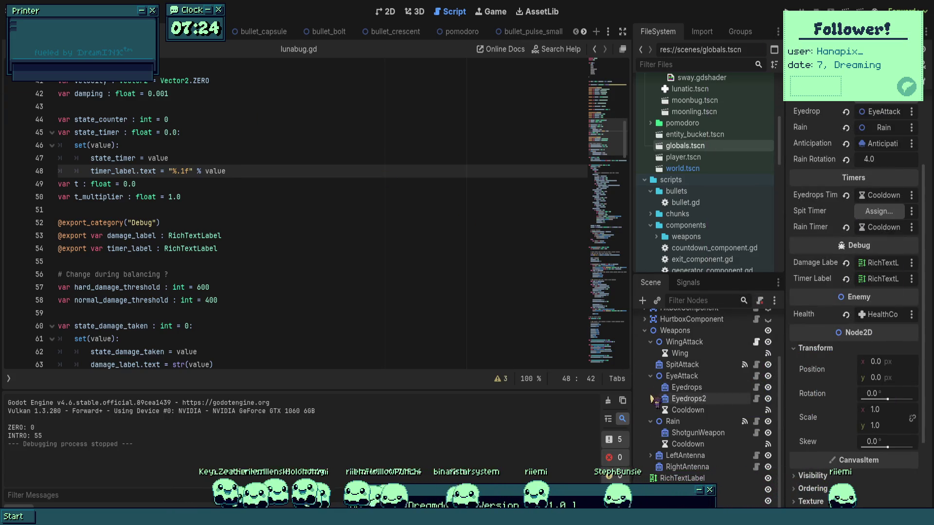
- Add a new input action in the Input Map, then open scripts/globals.gd
{"action": "scroll", "coordinate": [687, 223], "scroll_direction": "up", "scroll_amount": 5}
{"action": "mouse_move", "coordinate": [697, 208]}
{"action": "left_mouse_down"}
{"action": "mouse_move", "coordinate": [253, 46]}
{"action": "mouse_move", "coordinate": [321, 41]}
{"action": "left_mouse_up"}
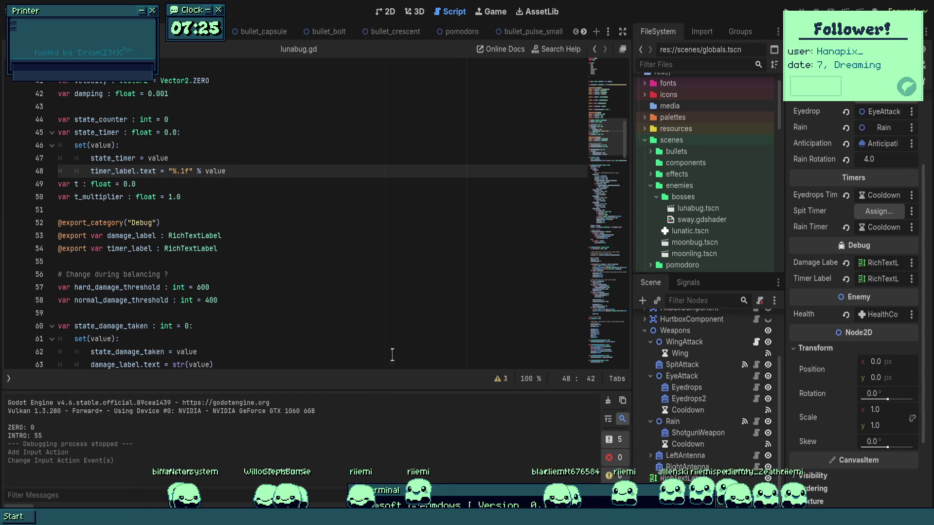
{"action": "scroll", "coordinate": [710, 350], "scroll_direction": "up", "scroll_amount": 3}
{"action": "scroll", "coordinate": [714, 350], "scroll_direction": "down", "scroll_amount": 3}
{"action": "scroll", "coordinate": [706, 217], "scroll_direction": "down", "scroll_amount": 10}
{"action": "scroll", "coordinate": [706, 217], "scroll_direction": "down", "scroll_amount": 10}
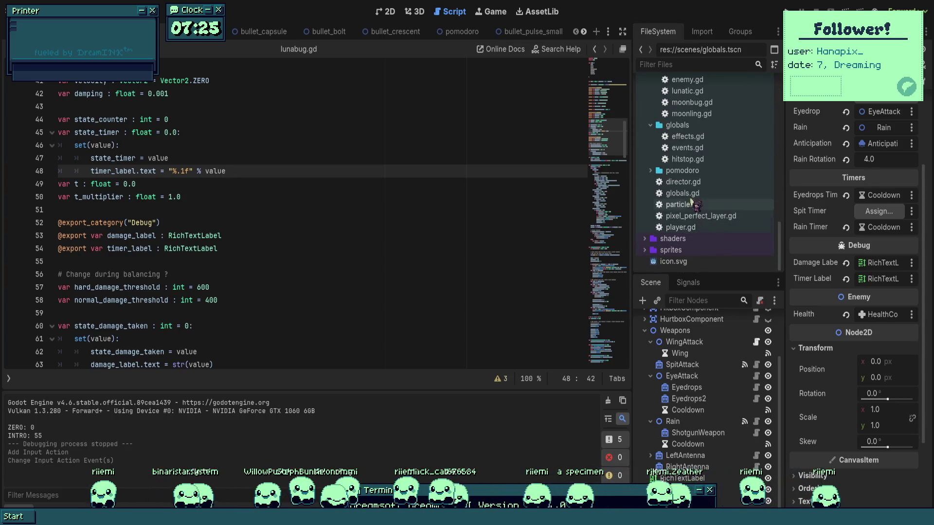
{"action": "left_click", "coordinate": [683, 194]}
{"action": "double_click", "coordinate": [686, 196]}
- Add a _physics_process function below initialize_nodes() in globals.gd
{"action": "left_click", "coordinate": [312, 339]}
{"action": "left_click", "coordinate": [310, 353]}
{"action": "key", "text": "Return"}
{"action": "key", "text": "Return"}
{"action": "type", "text": "func _"}
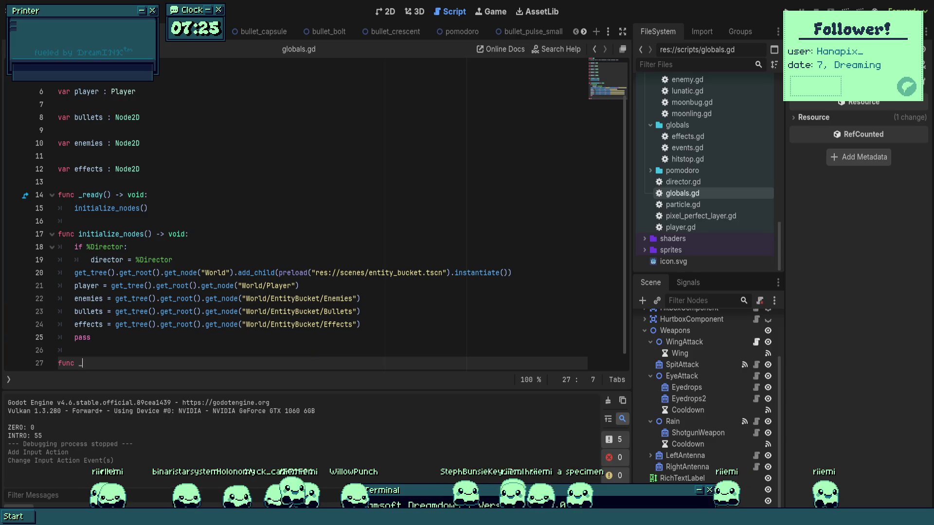
{"action": "type", "text": "phy"}
{"action": "key", "text": "Return"}
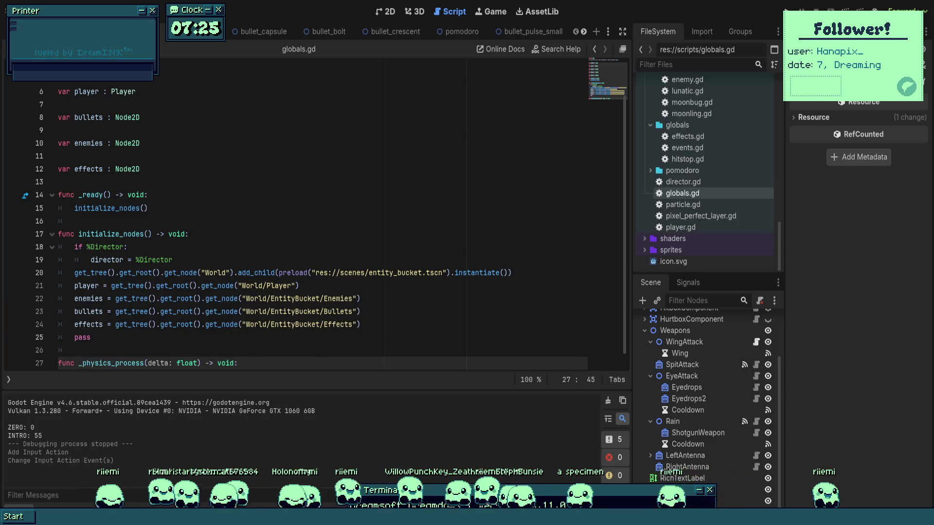
{"action": "key", "text": "Return"}
{"action": "type", "text": "if Input.is"}
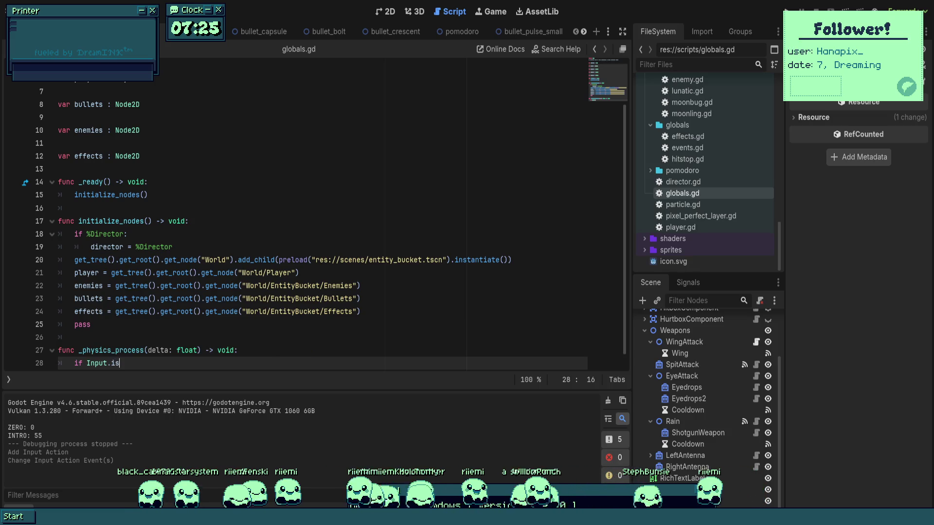
- Add an Input.is_action_just_released("restart") check in its body
{"action": "type", "text": "_"}
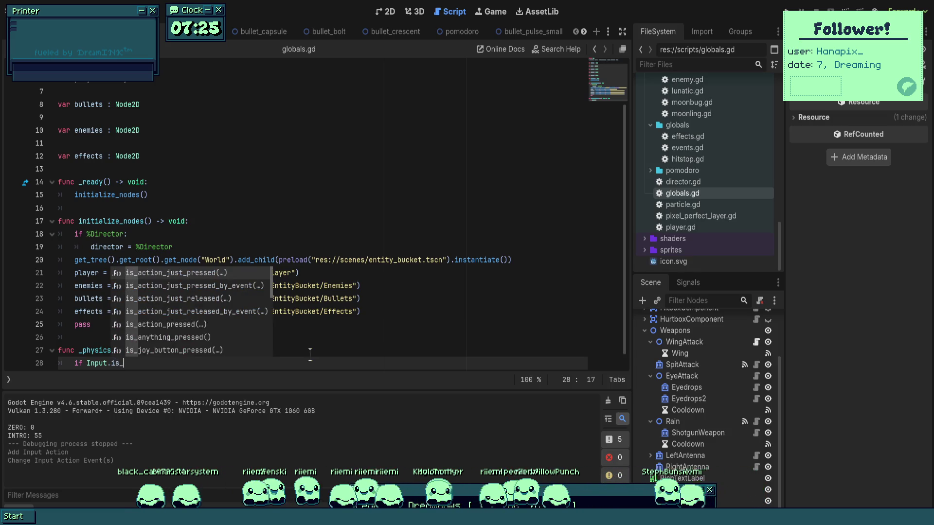
{"action": "key", "text": "Down"}
{"action": "key", "text": "Down"}
{"action": "key", "text": "Return"}
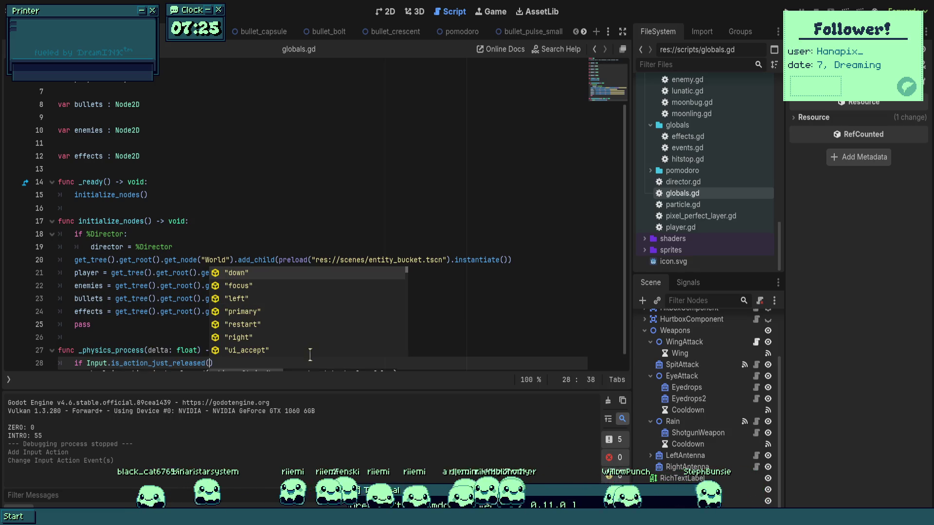
{"action": "type", "text": "restart\""}
{"action": "key", "text": "Return"}
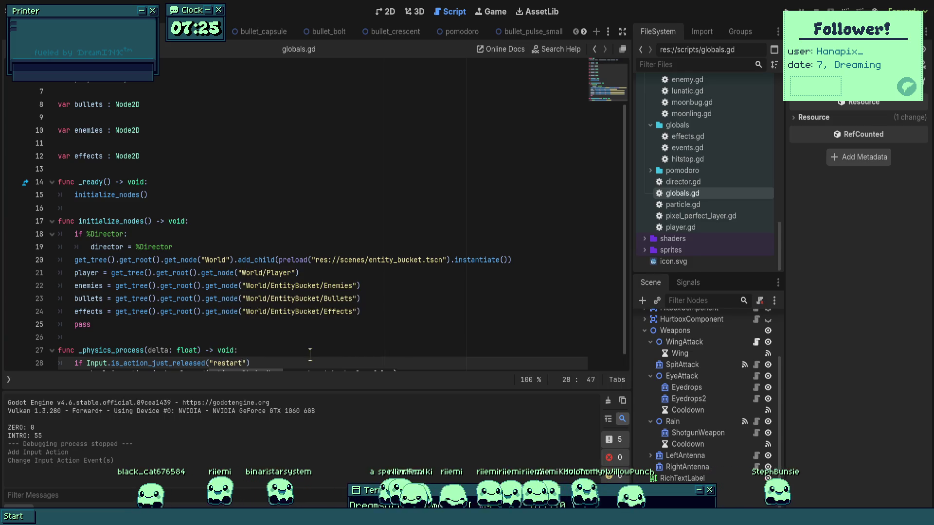
{"action": "type", "text": ":"}
{"action": "key", "text": "Return"}
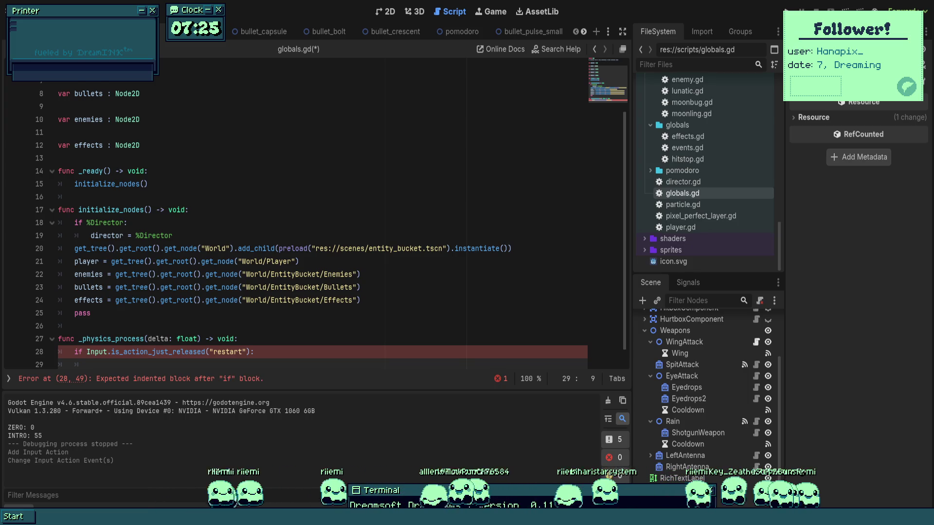
- Call get_tree().reload_current_scene() under the check, save globals.gd, and run the game
{"action": "scroll", "coordinate": [332, 218], "scroll_direction": "down", "scroll_amount": 1}
{"action": "type", "text": "get_t"}
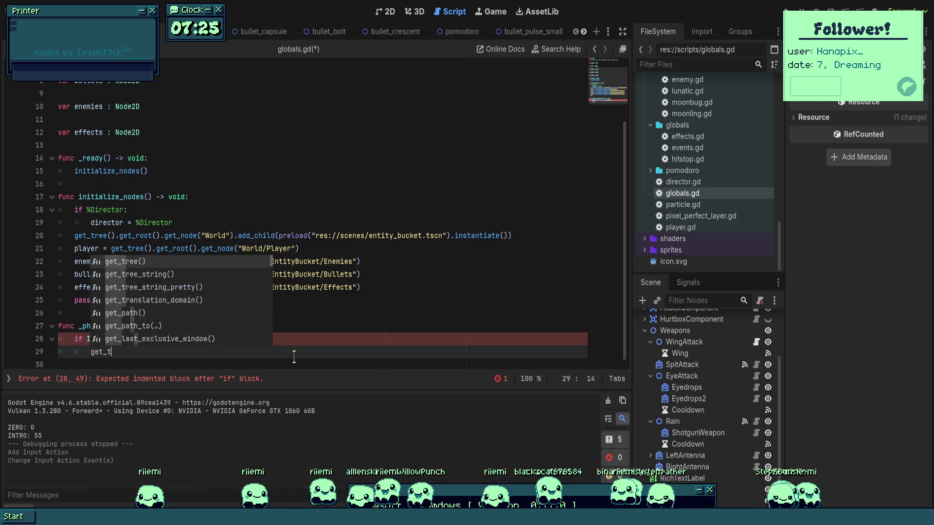
{"action": "type", "text": "ree().relo"}
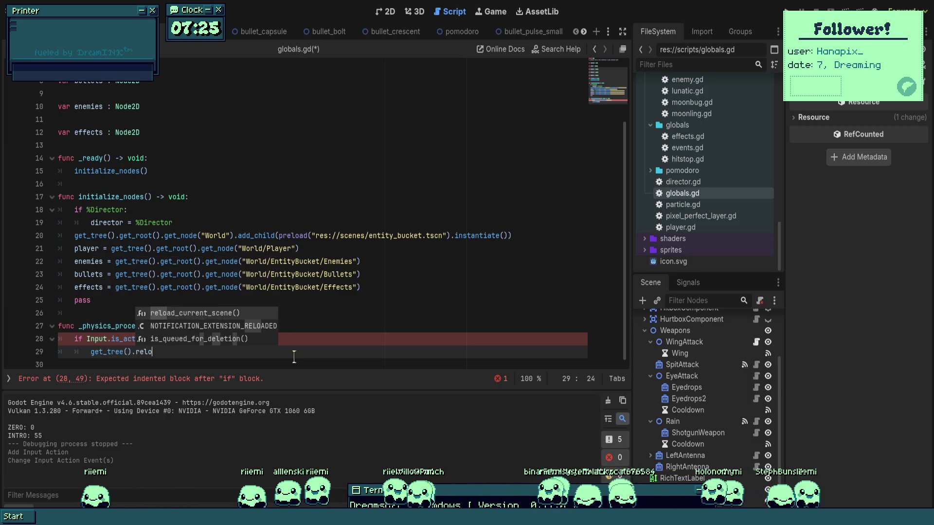
{"action": "key", "text": "Return"}
{"action": "left_click", "coordinate": [312, 300]}
{"action": "key", "text": "ctrl+s"}
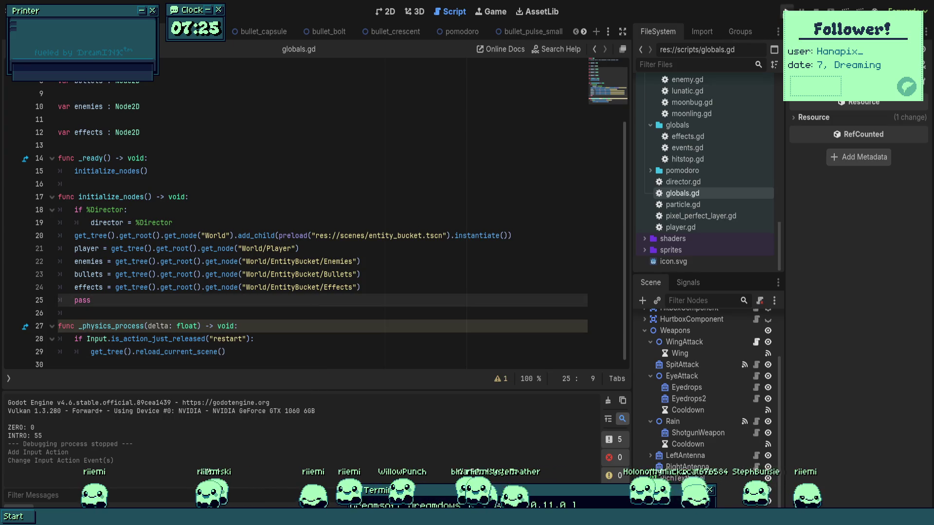
{"action": "key", "text": "F5"}
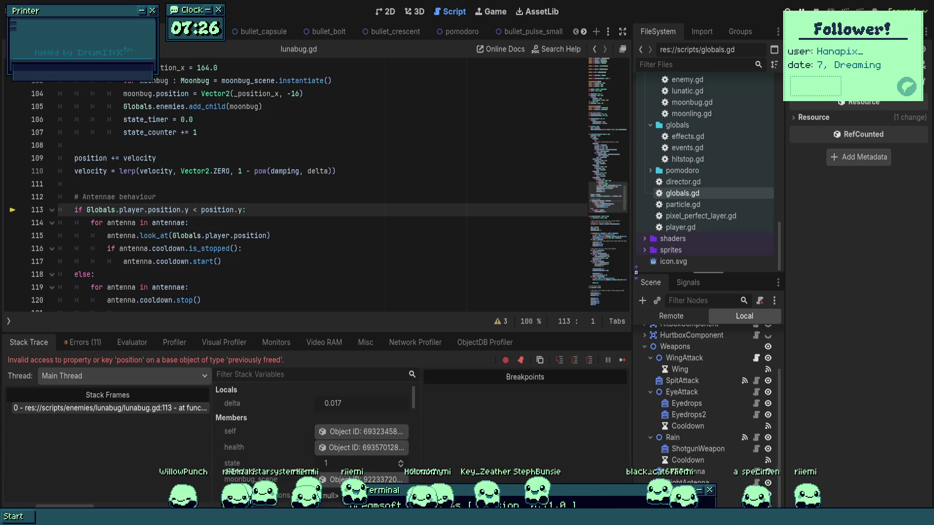
- Stop the freed-object debug session, review lunabug.gd's damage thresholds, and return to globals.gd
{"action": "left_click", "coordinate": [213, 262]}
{"action": "scroll", "coordinate": [292, 185], "scroll_direction": "up", "scroll_amount": 15}
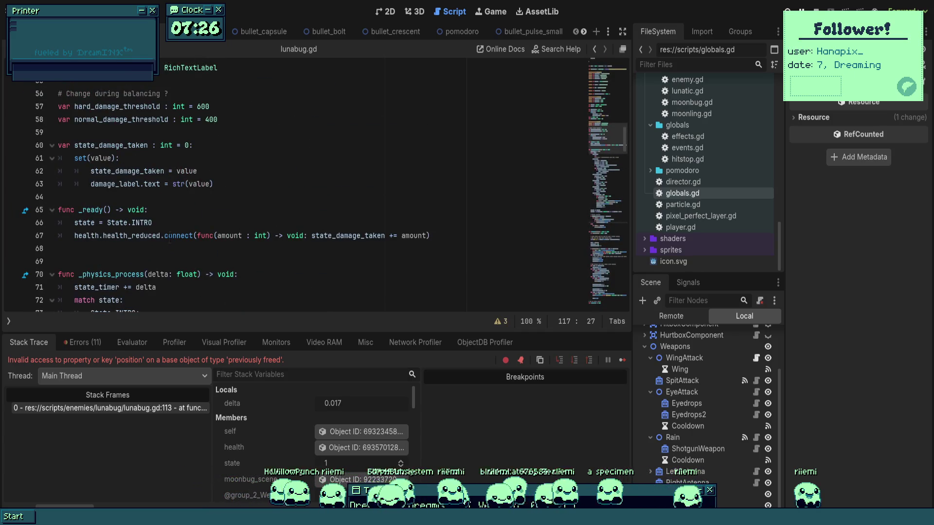
{"action": "key", "text": "F8"}
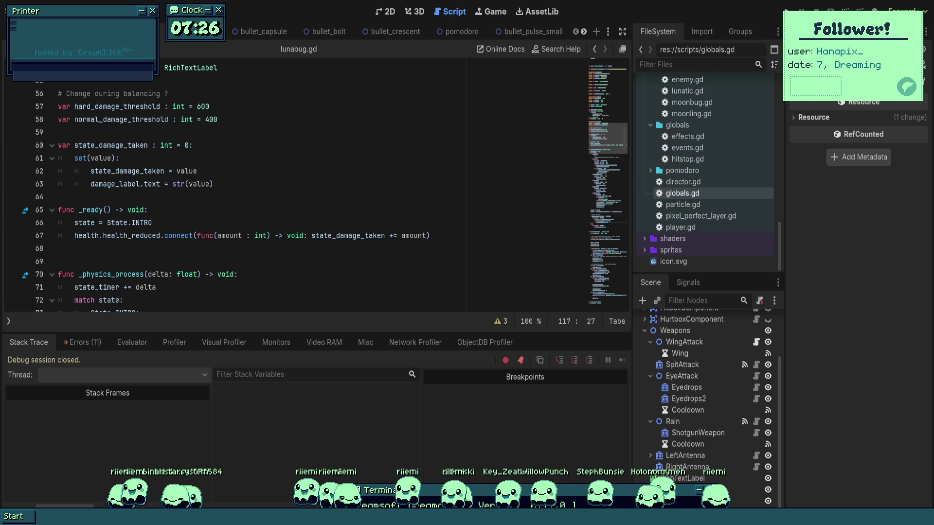
{"action": "scroll", "coordinate": [292, 194], "scroll_direction": "down", "scroll_amount": 9}
{"action": "scroll", "coordinate": [292, 195], "scroll_direction": "up", "scroll_amount": 6}
{"action": "double_click", "coordinate": [683, 193]}
- Replace reload_current_scene() with change_scene_to_file() on line 29
{"action": "left_click", "coordinate": [285, 238]}
{"action": "key", "text": "Down"}
{"action": "key", "text": "Down"}
{"action": "key", "text": "Down"}
{"action": "key", "text": "ctrl+shift+Left"}
{"action": "key", "text": "ctrl+shift+Left"}
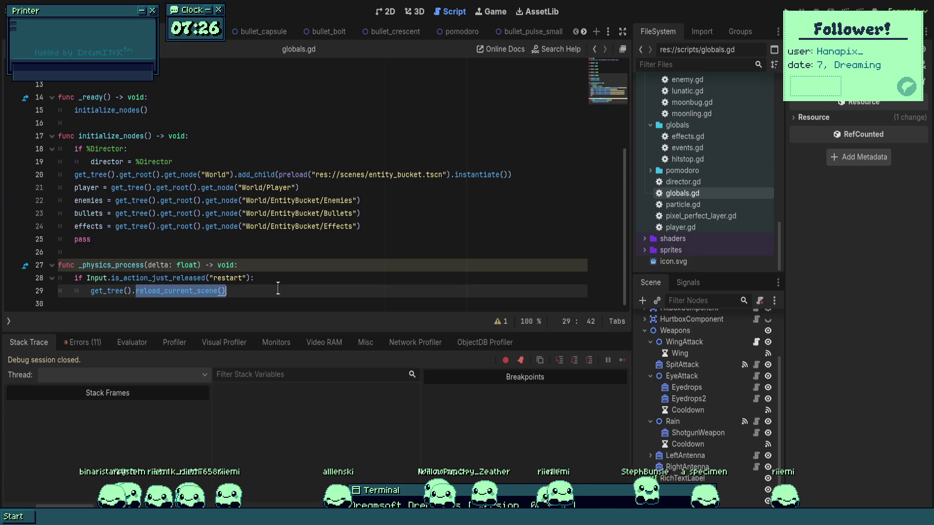
{"action": "key", "text": "BackSpace"}
{"action": "type", "text": "change"}
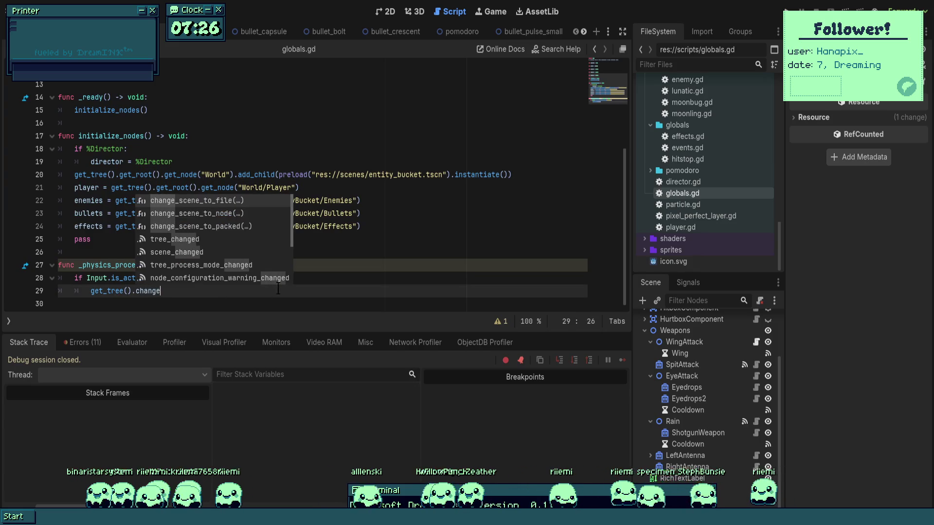
{"action": "type", "text": "_scene"}
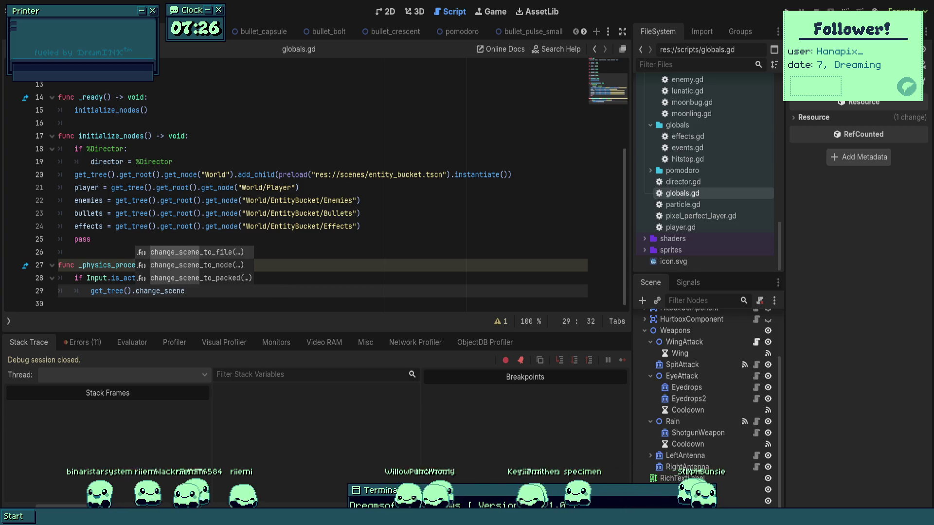
{"action": "key", "text": "Down"}
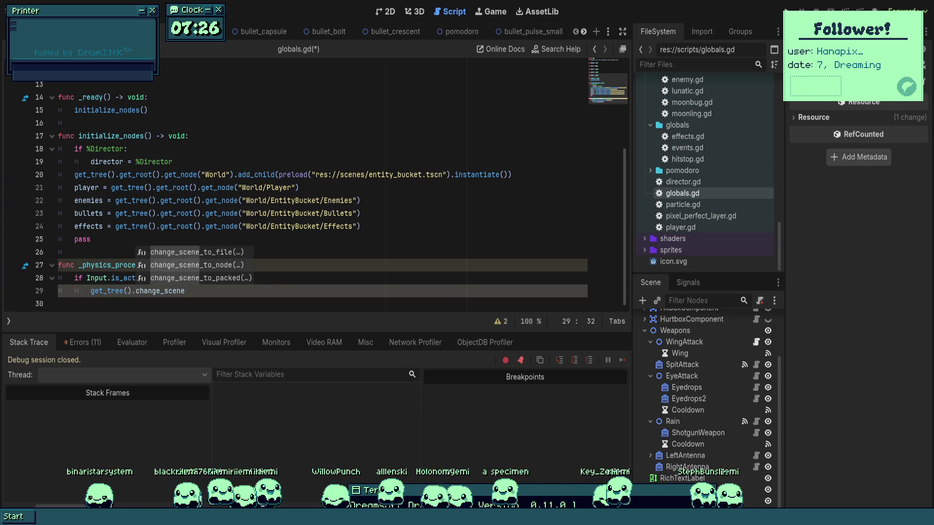
{"action": "key", "text": "Up"}
{"action": "key", "text": "Return"}
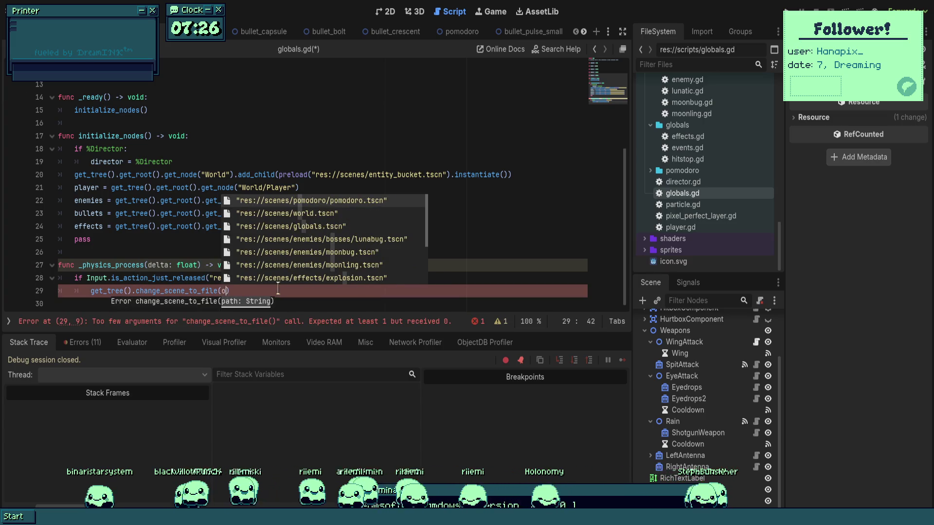
- Pass it "res://scenes/world.tscn", save the script and run the game
{"action": "type", "text": "worl"}
{"action": "key", "text": "Return"}
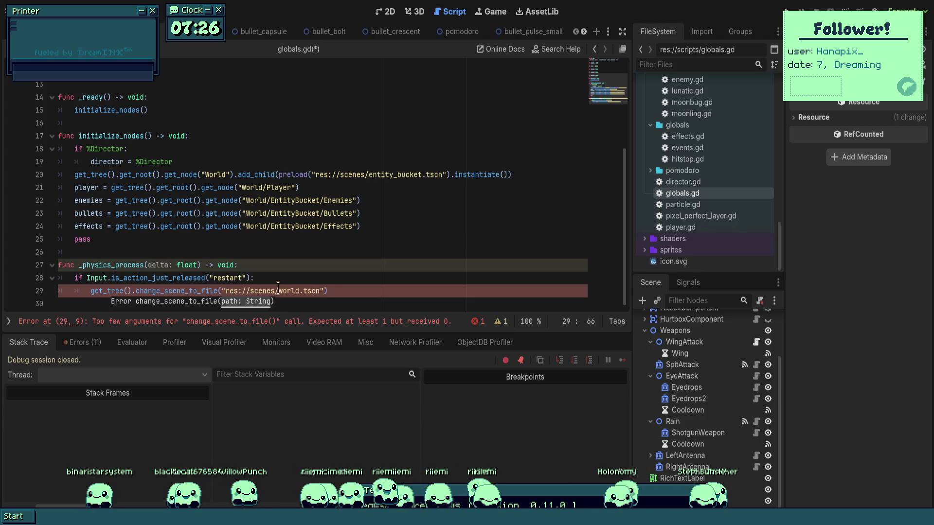
{"action": "left_click", "coordinate": [336, 226]}
{"action": "key", "text": "ctrl+s"}
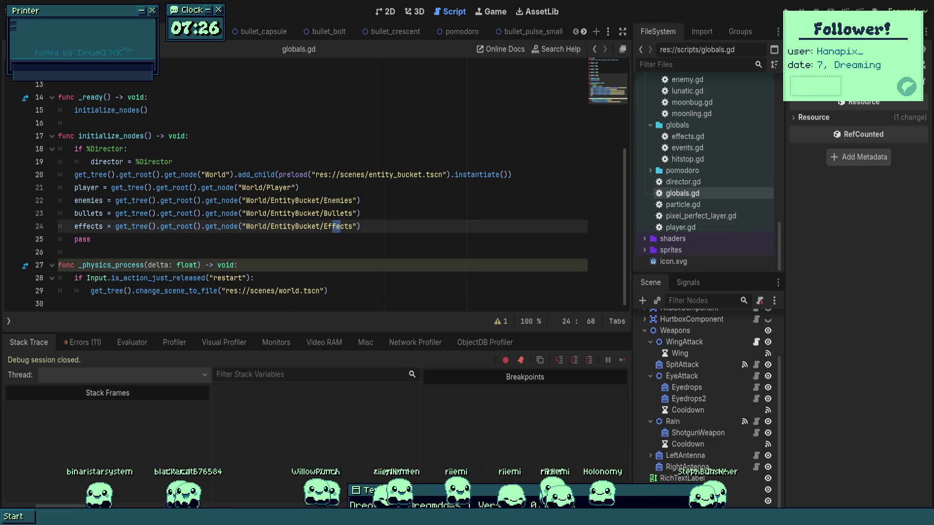
{"action": "key", "text": "F5"}
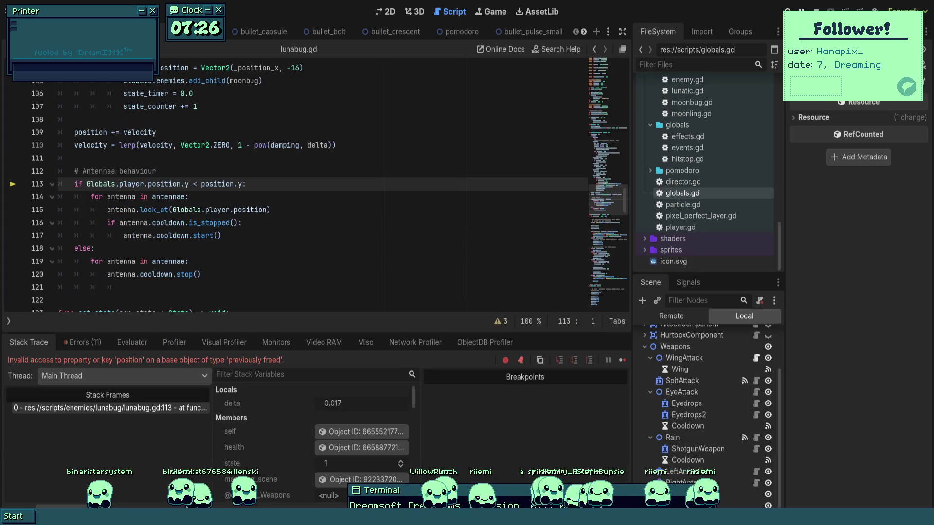
- Continue past the lunabug.gd error and relaunch the boss fight, logging ALLEY 602 and RETREAT_HARD 12
{"action": "left_click", "coordinate": [340, 197]}
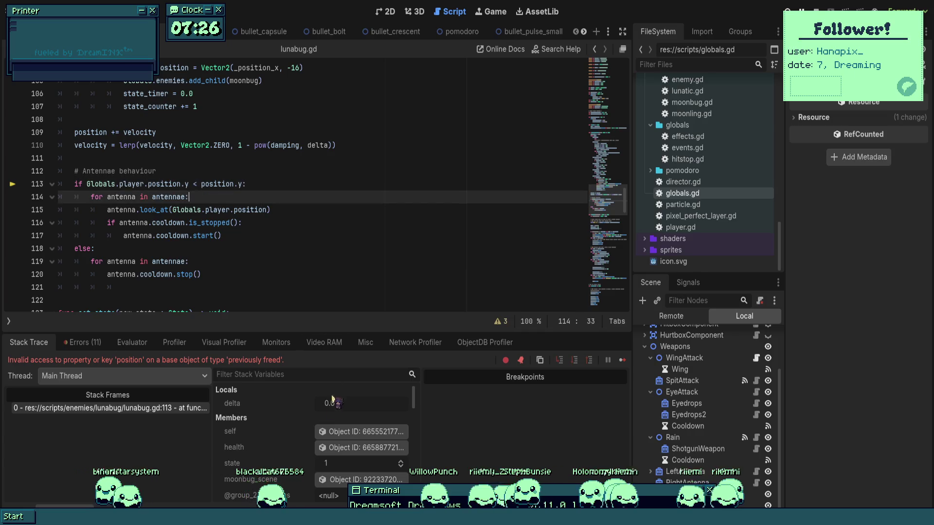
{"action": "scroll", "coordinate": [295, 438], "scroll_direction": "down", "scroll_amount": 5}
{"action": "scroll", "coordinate": [296, 464], "scroll_direction": "down", "scroll_amount": 3}
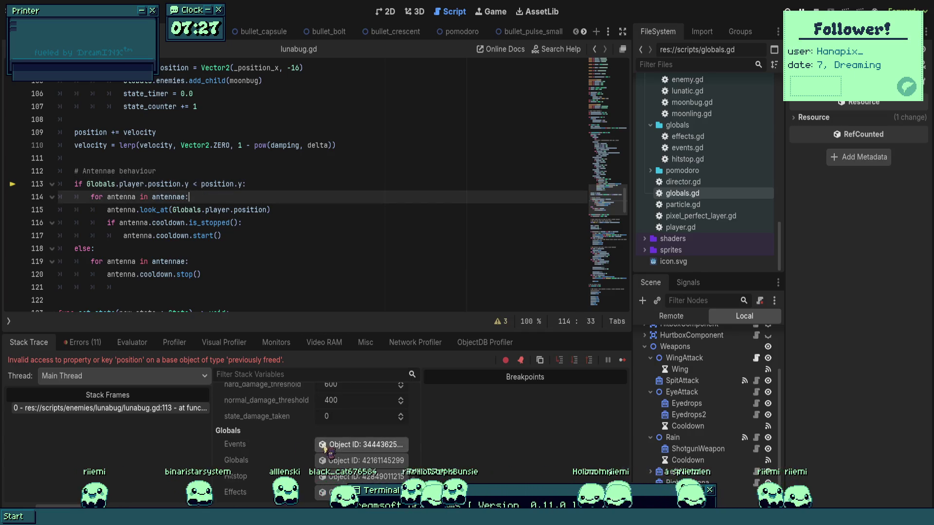
{"action": "left_click", "coordinate": [215, 235]}
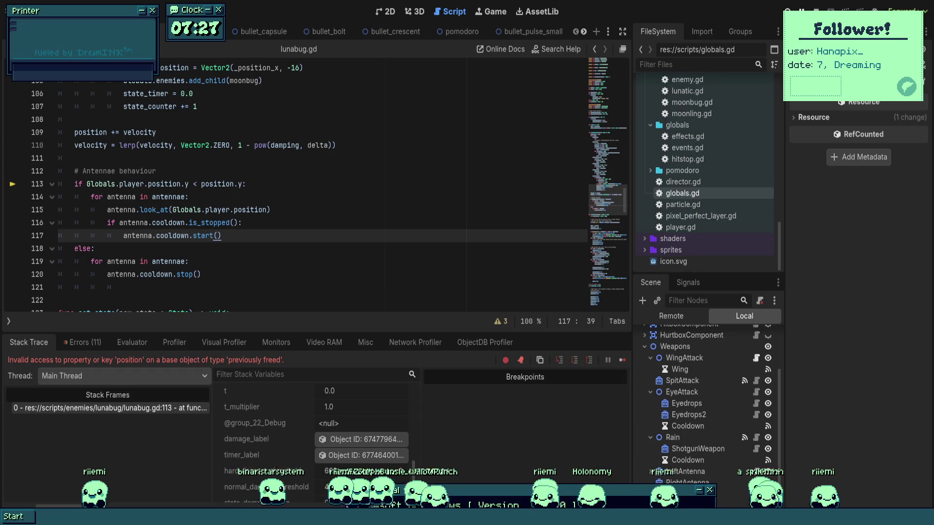
{"action": "key", "text": "F5"}
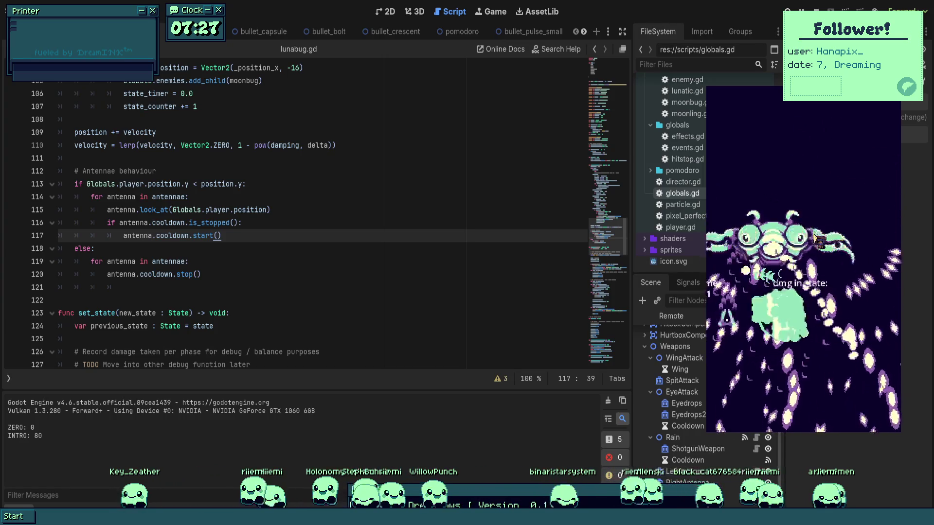
{"action": "key", "text": "F8"}
{"action": "key", "text": "F5"}
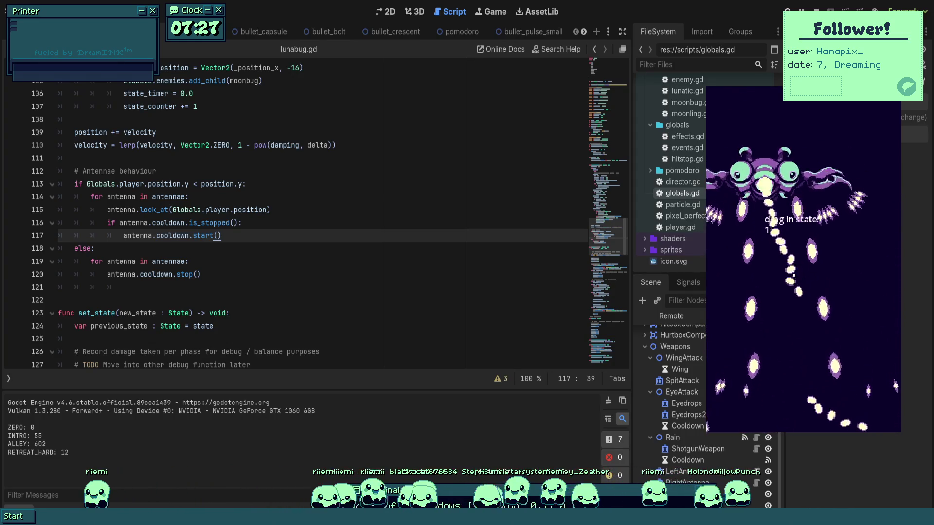
{"action": "scroll", "coordinate": [275, 316], "scroll_direction": "up", "scroll_amount": 7}
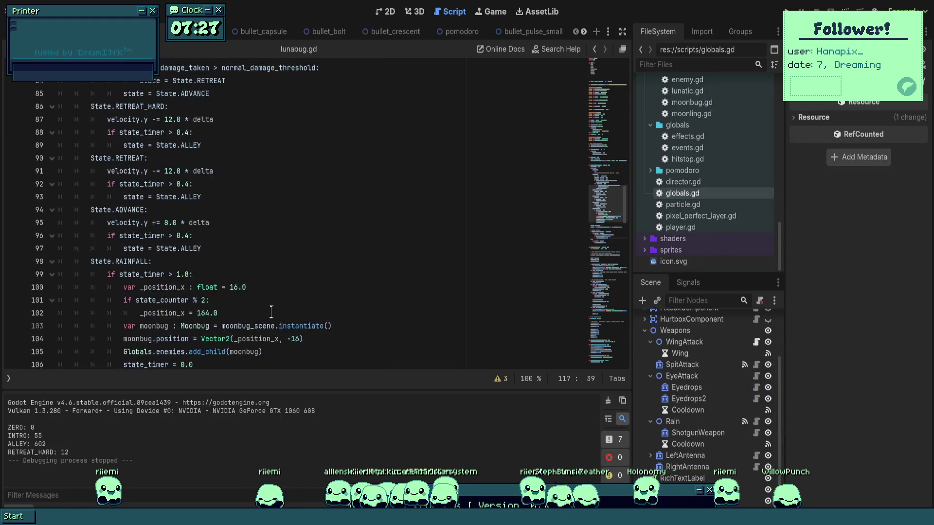
- Playtest the boss again with debug labels, logging INTRO 50, ALLEY 524 and ADVANCE 18
{"action": "scroll", "coordinate": [275, 316], "scroll_direction": "up", "scroll_amount": 5}
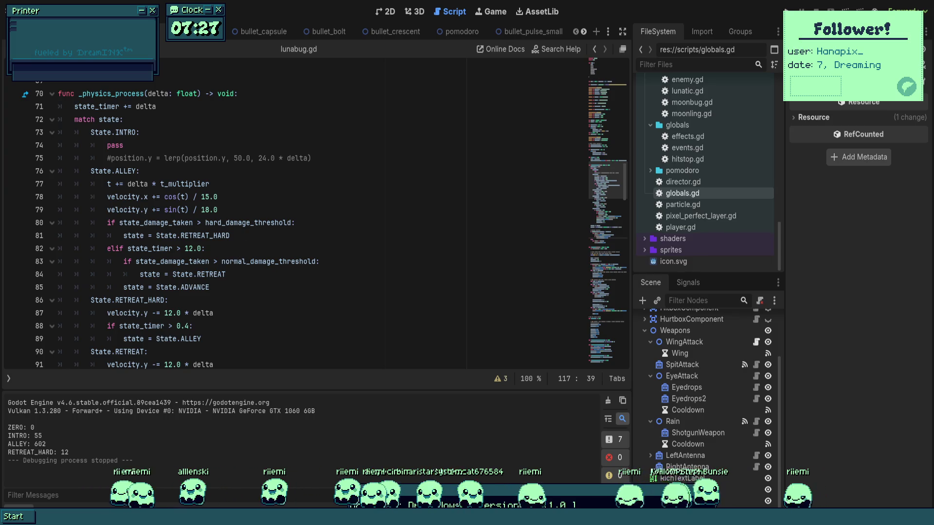
{"action": "key", "text": "F6"}
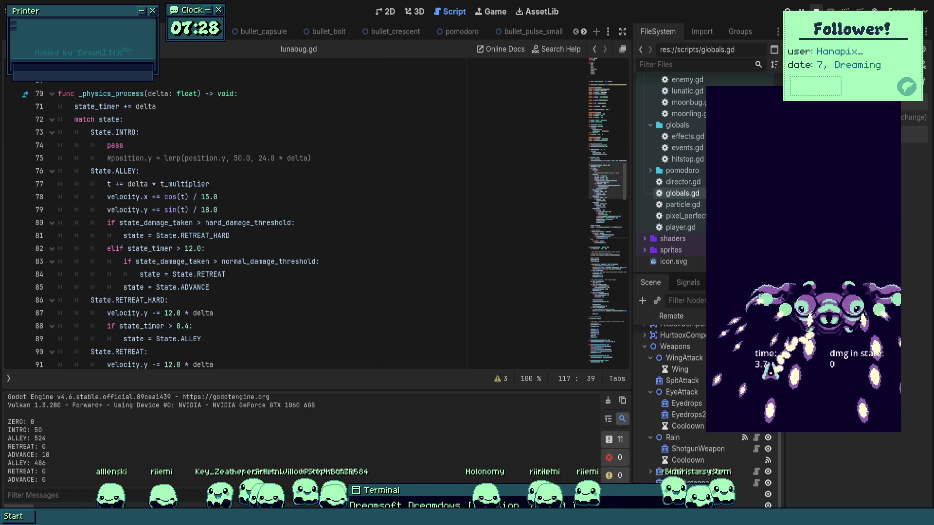
{"action": "key", "text": "F8"}
{"action": "left_click", "coordinate": [278, 248]}
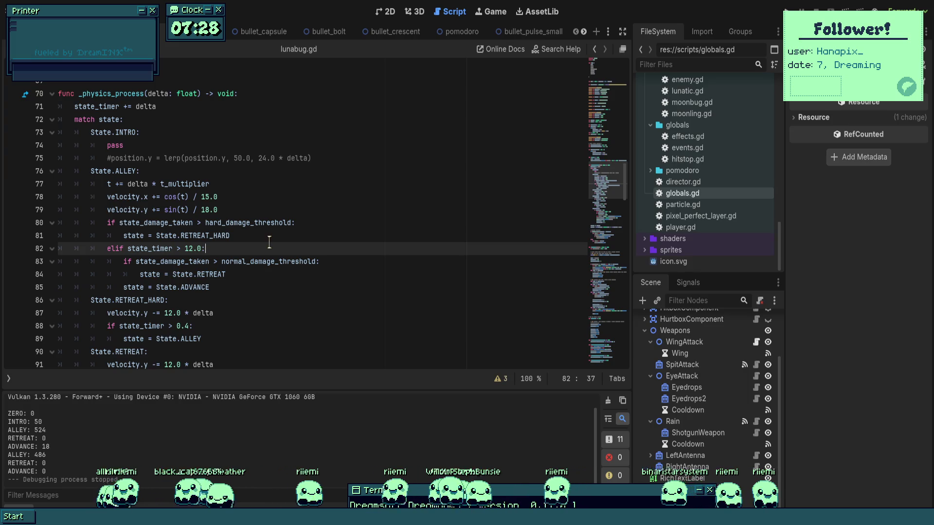
- Add else: after state = State.RETREAT, indent State.ADVANCE beneath it, and playtest
{"action": "scroll", "coordinate": [269, 242], "scroll_direction": "down", "scroll_amount": 2}
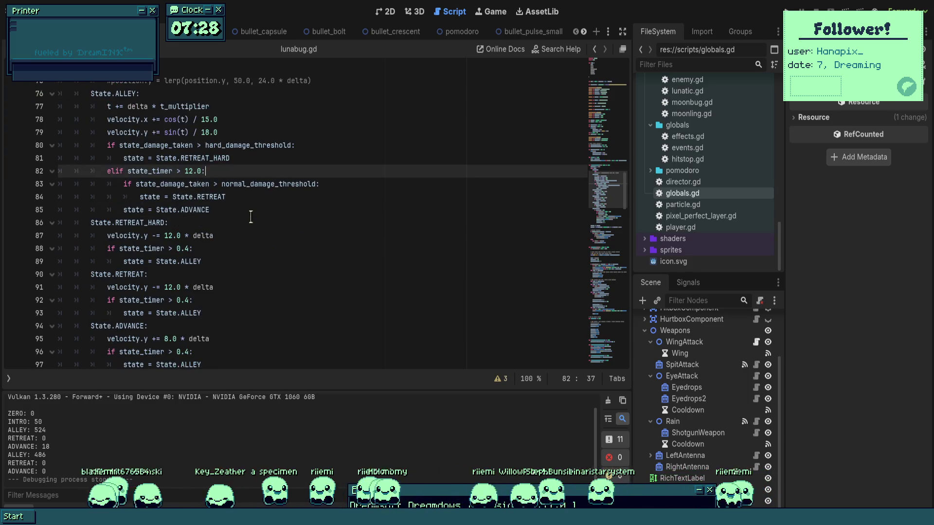
{"action": "left_click", "coordinate": [251, 197]}
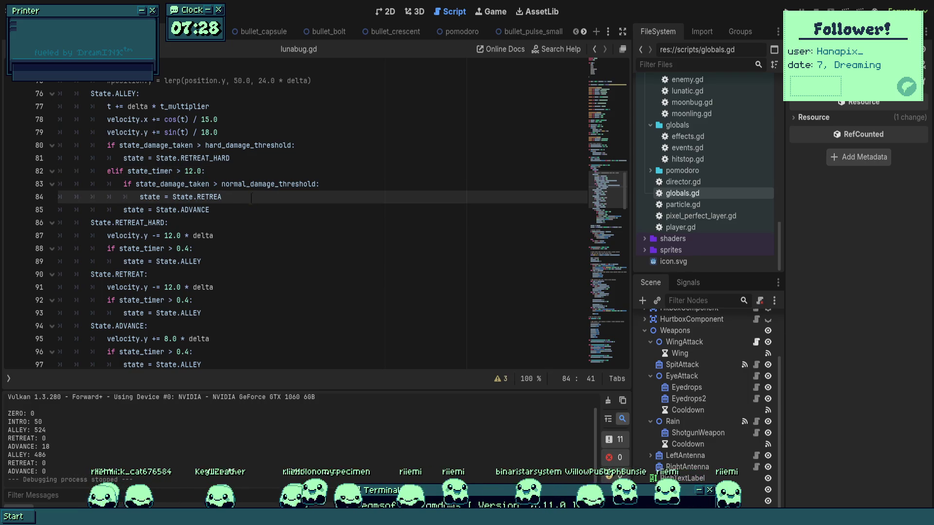
{"action": "key", "text": "Return"}
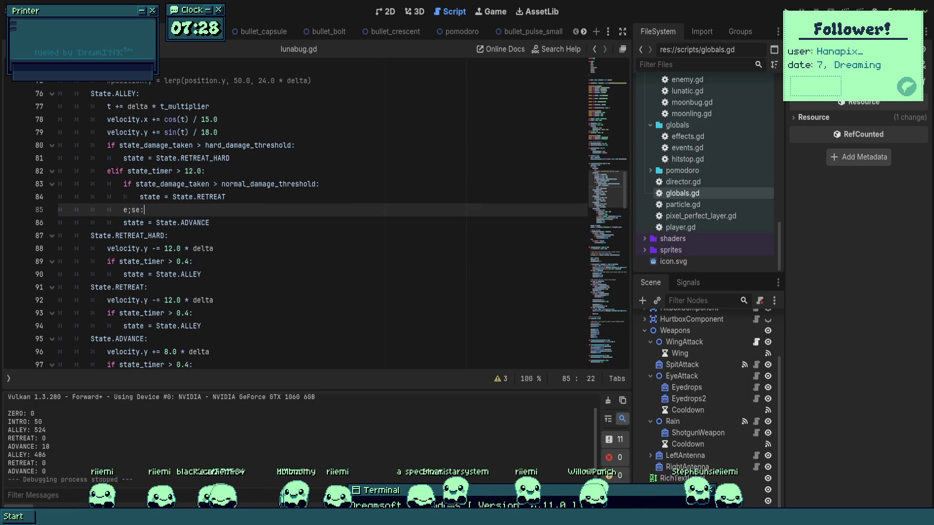
{"action": "type", "text": "l"}
{"action": "left_click", "coordinate": [136, 222]}
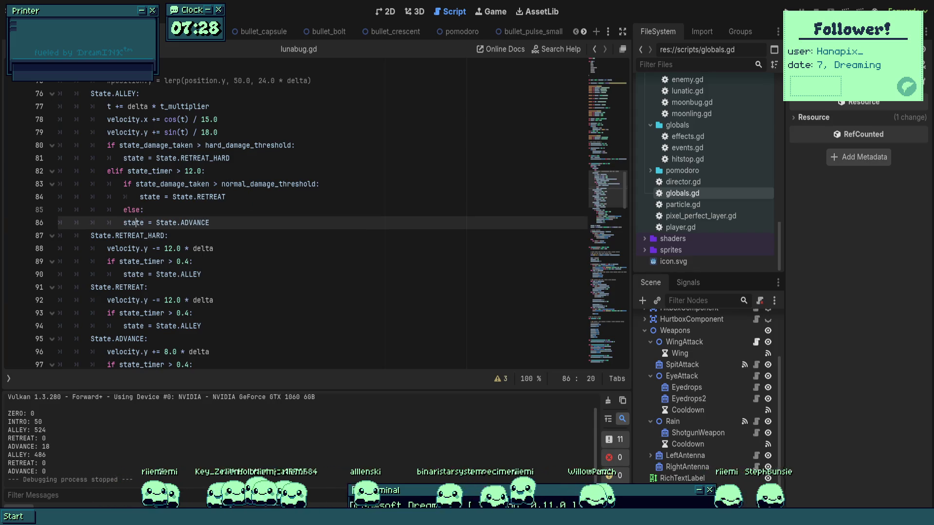
{"action": "key", "text": "Tab"}
{"action": "left_click", "coordinate": [251, 197]}
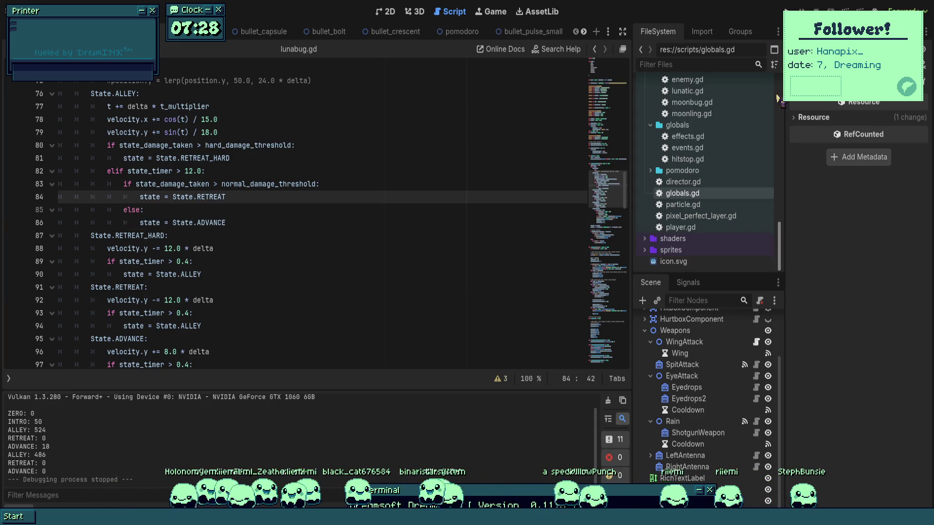
{"action": "key", "text": "F5"}
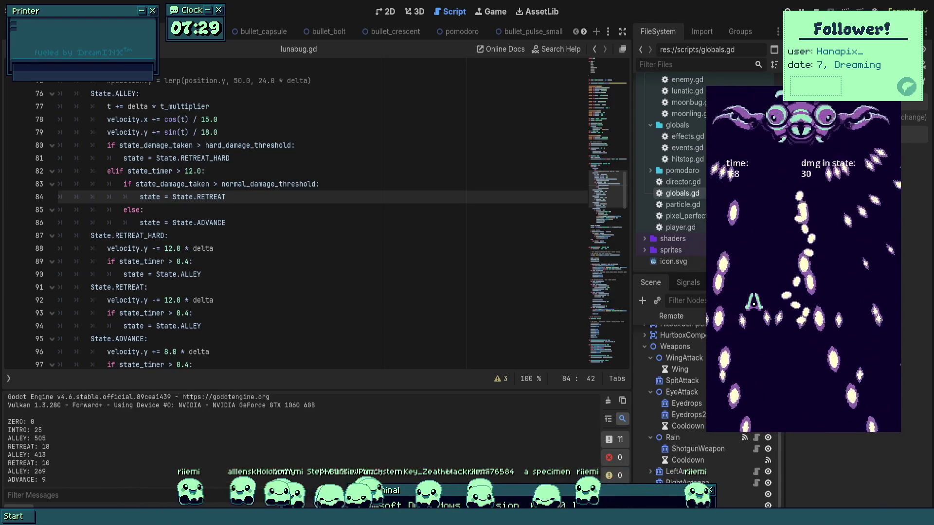
- Stop the game and relaunch the project with the Run Project button
{"action": "key", "text": "F8"}
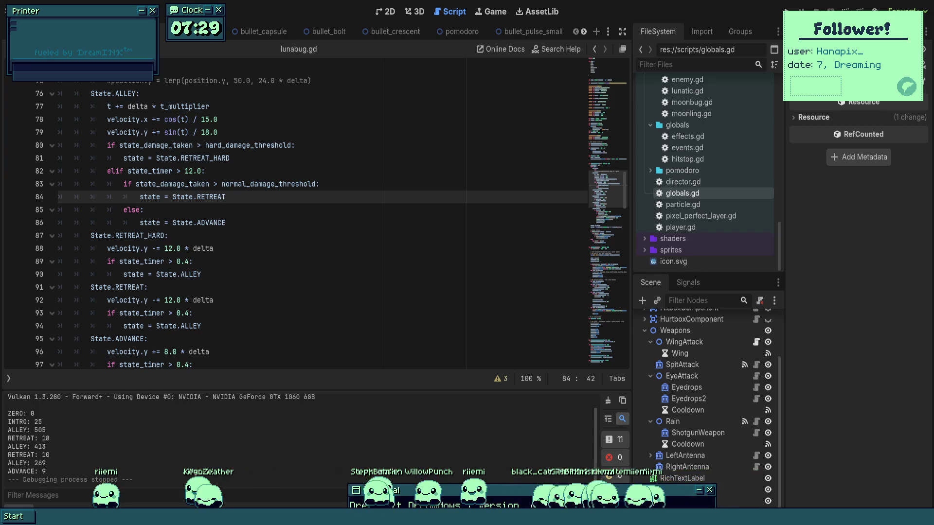
{"action": "left_click", "coordinate": [227, 222]}
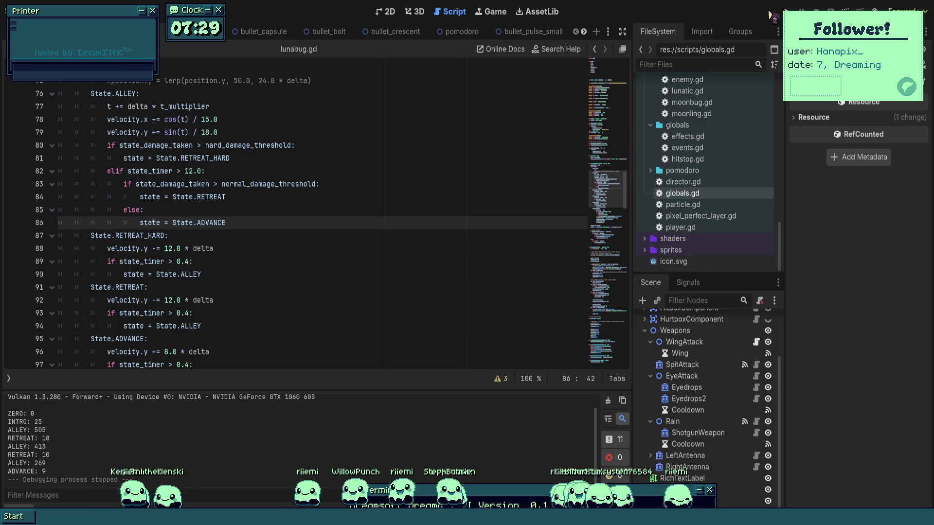
{"action": "left_click", "coordinate": [786, 11]}
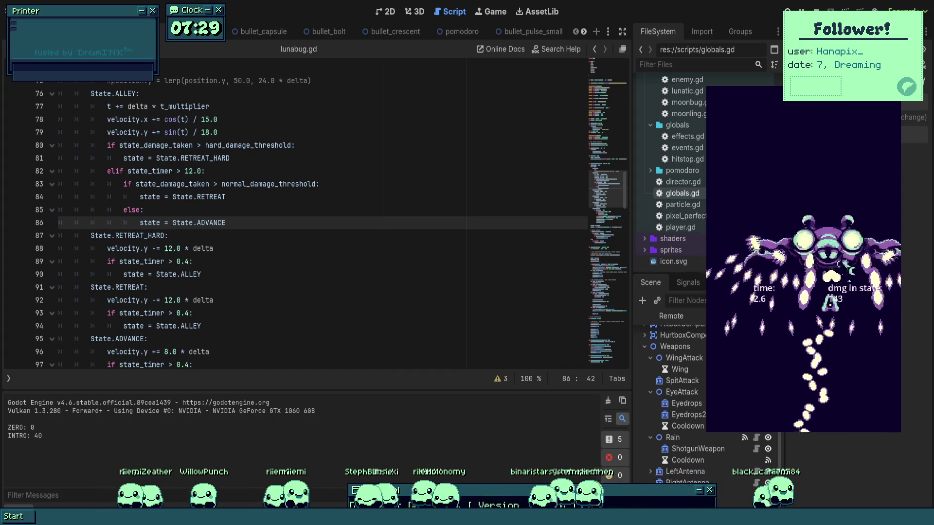
- Steer the player ship with the arrow keys against the boss, logging ALLEY 0 and ADVANCE 0
{"action": "key", "text": "Left"}
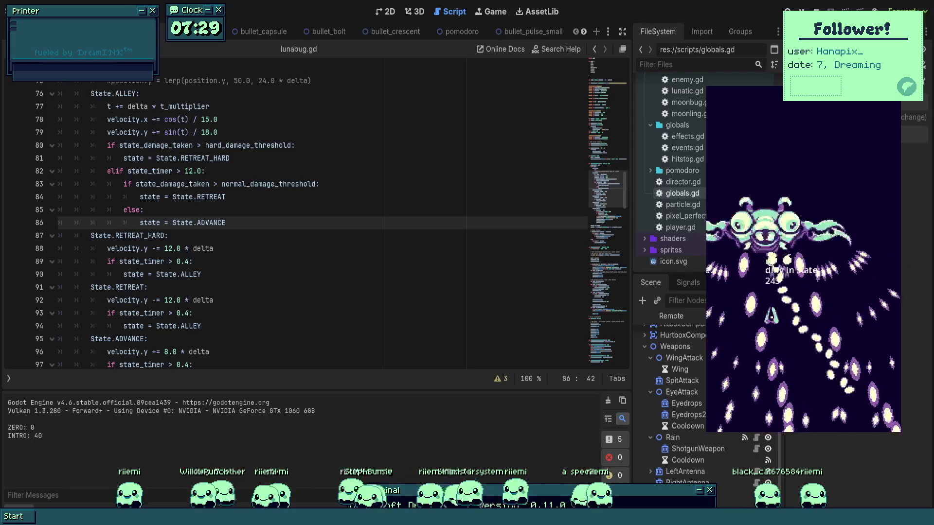
{"action": "key", "text": "Right"}
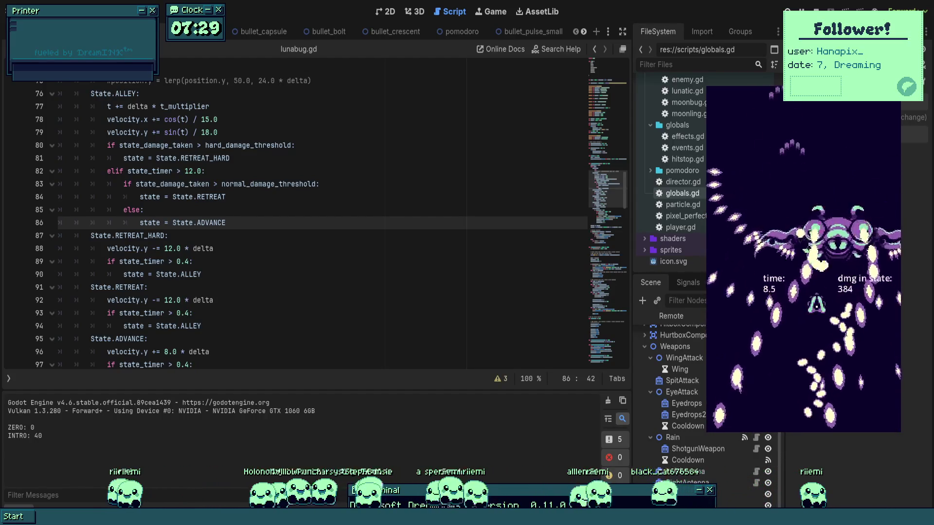
{"action": "key", "text": "Left"}
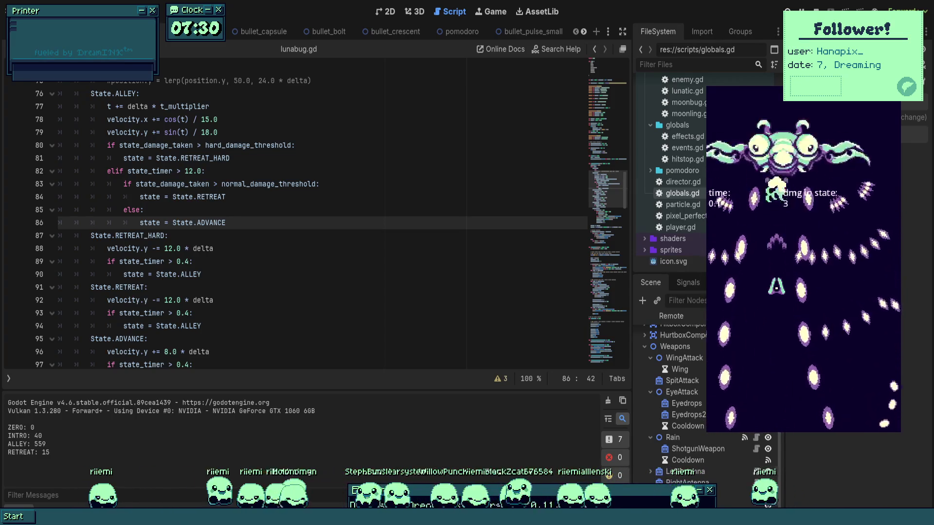
{"action": "key", "text": "Right"}
{"action": "key", "text": "Up"}
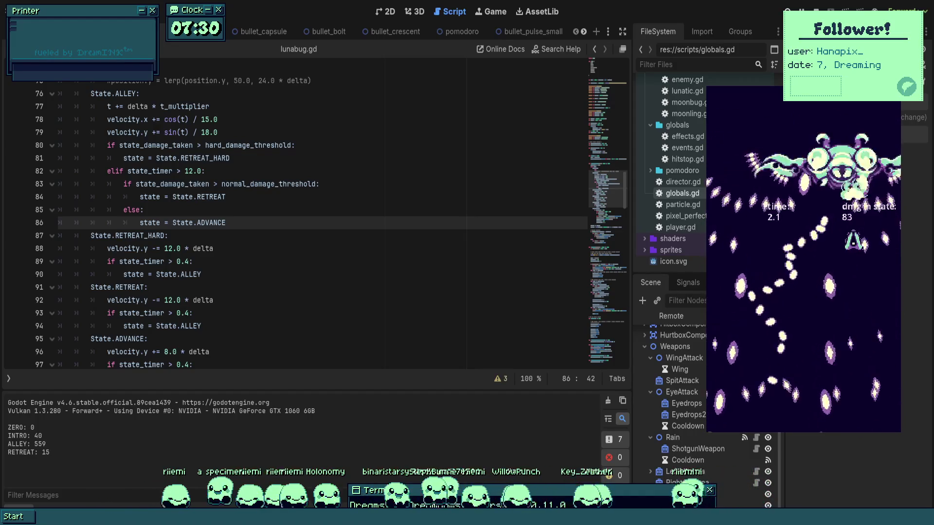
{"action": "key", "text": "Left"}
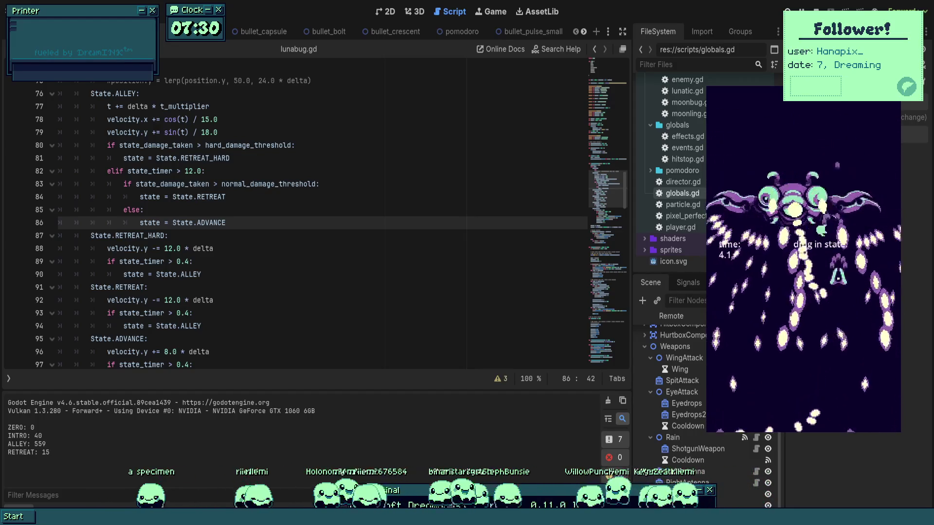
{"action": "key", "text": "Left"}
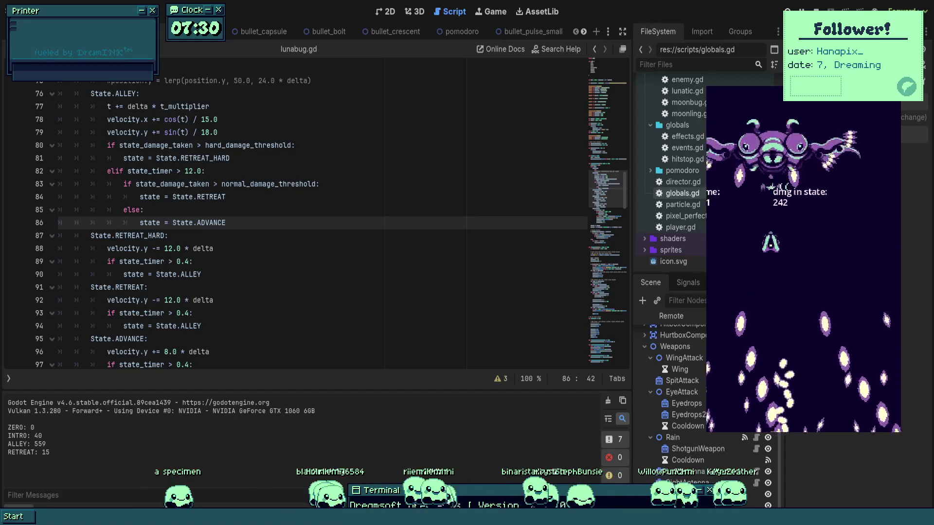
{"action": "key", "text": "Right"}
{"action": "key", "text": "Down"}
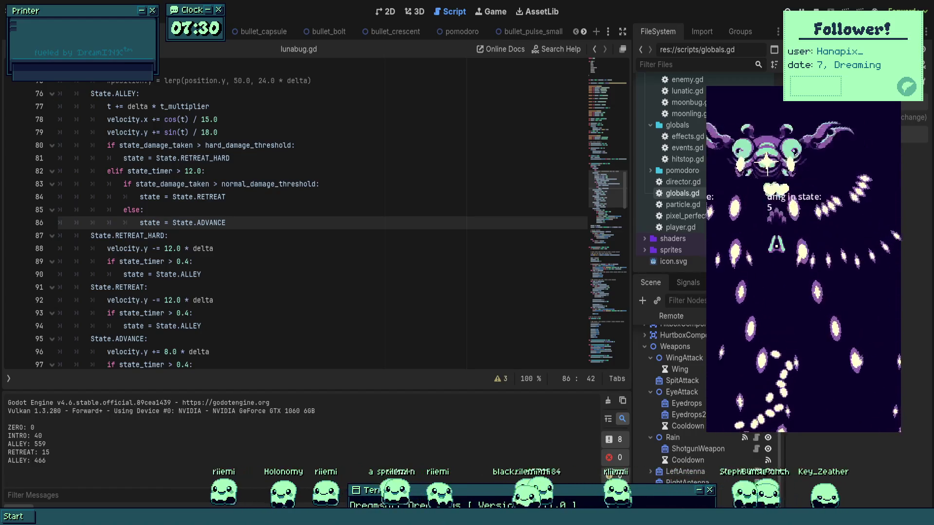
{"action": "key", "text": "Down"}
{"action": "key", "text": "Right"}
{"action": "key", "text": "Down"}
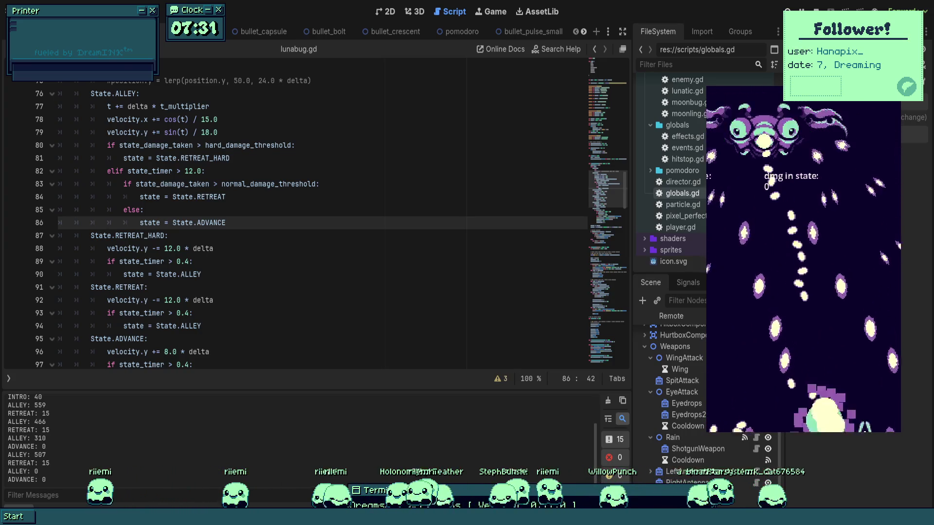
{"action": "left_click", "coordinate": [169, 236]}
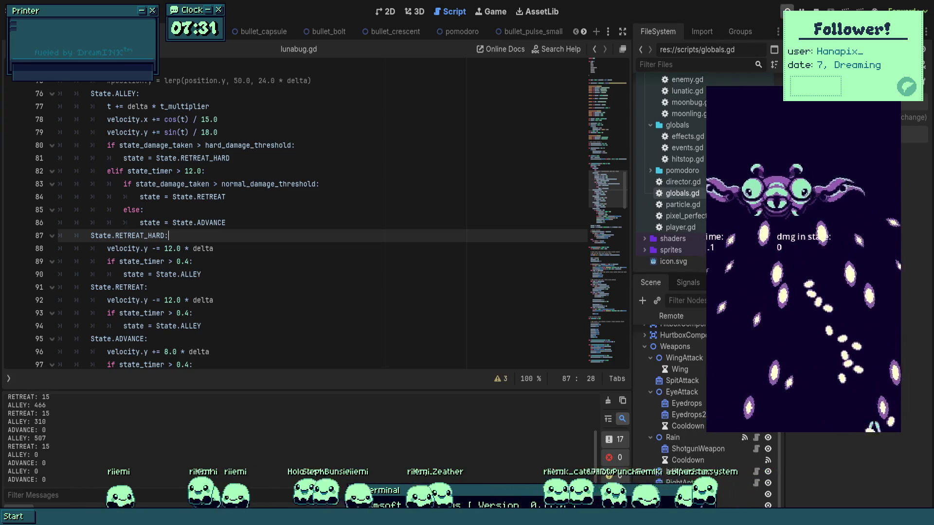
- Rerun one more boss round, logging ALLEY 552, 477 and 406 with retreats, then stop it
{"action": "key", "text": "F5"}
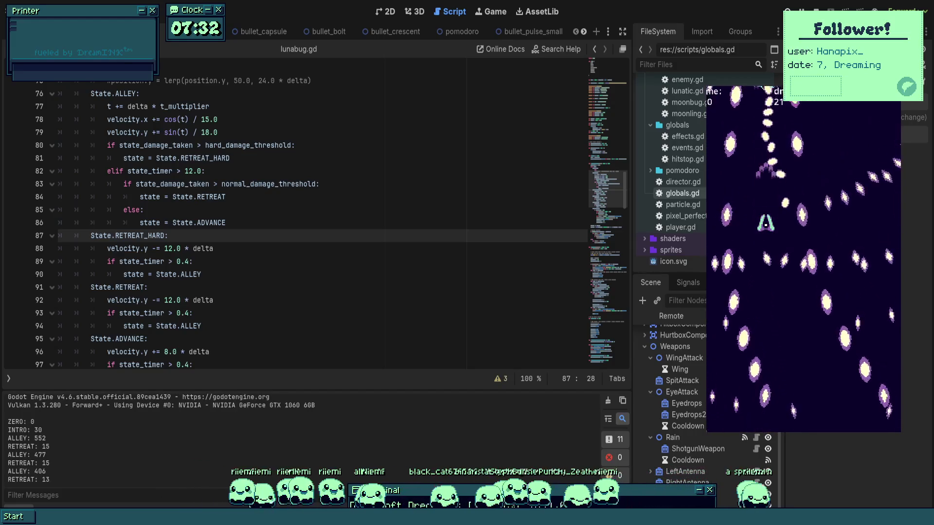
{"action": "key", "text": "F8"}
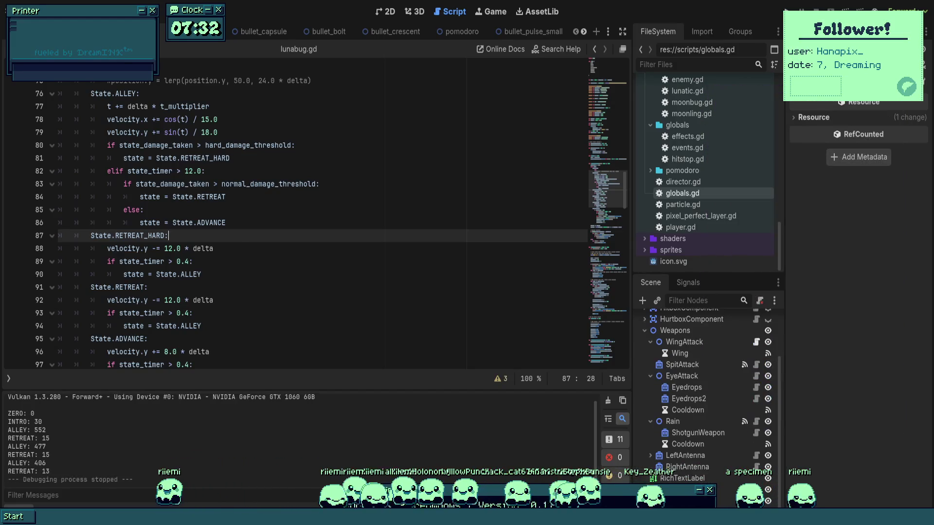
- Review lines 88 and 98 of lunabug.gd, then relaunch the game and start moving the ship
{"action": "left_click", "coordinate": [214, 249]}
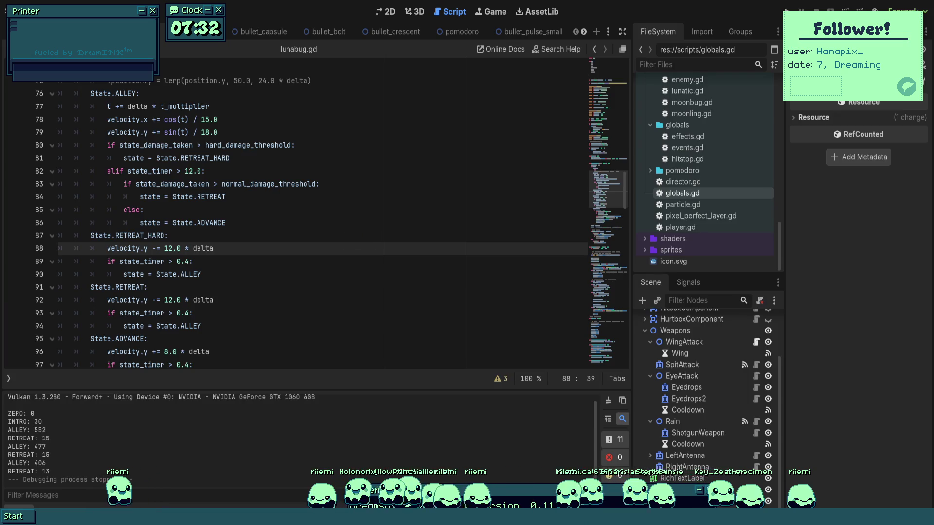
{"action": "scroll", "coordinate": [412, 268], "scroll_direction": "down", "scroll_amount": 3}
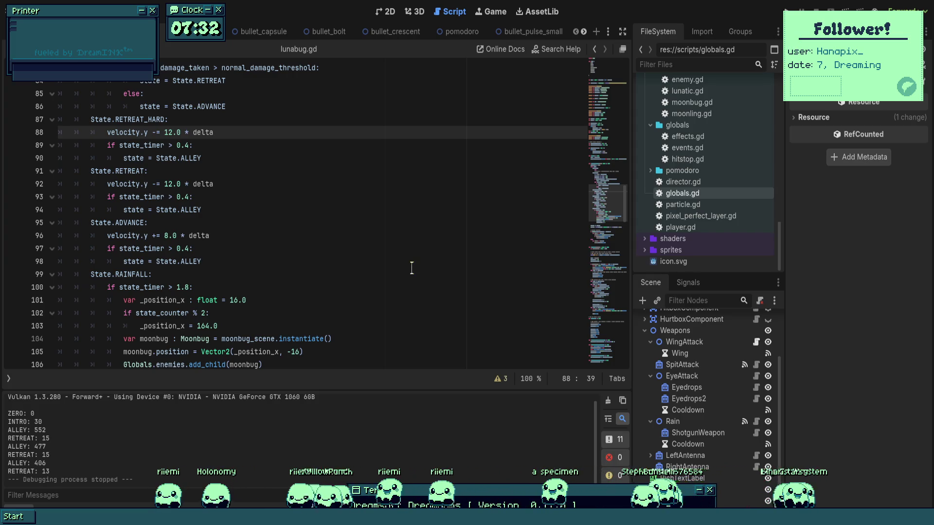
{"action": "left_click", "coordinate": [411, 267]}
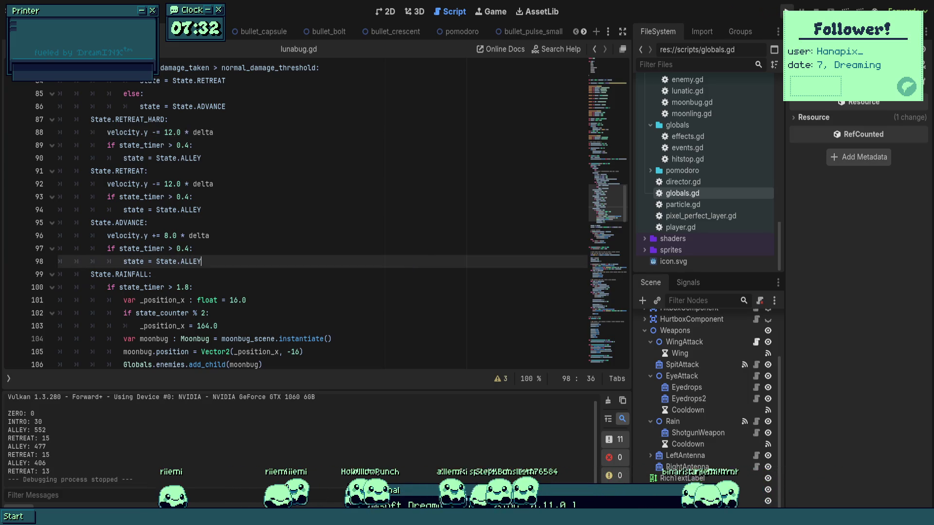
{"action": "key", "text": "F5"}
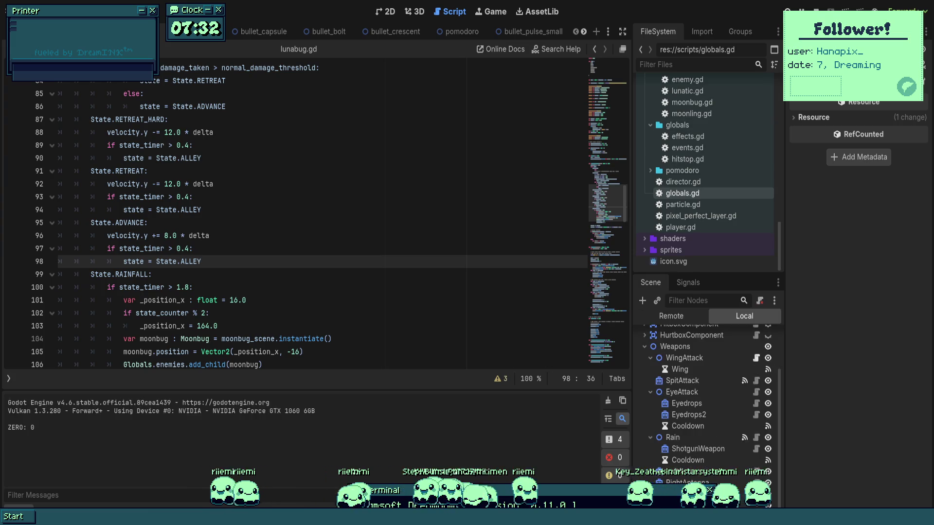
{"action": "key", "text": "Right"}
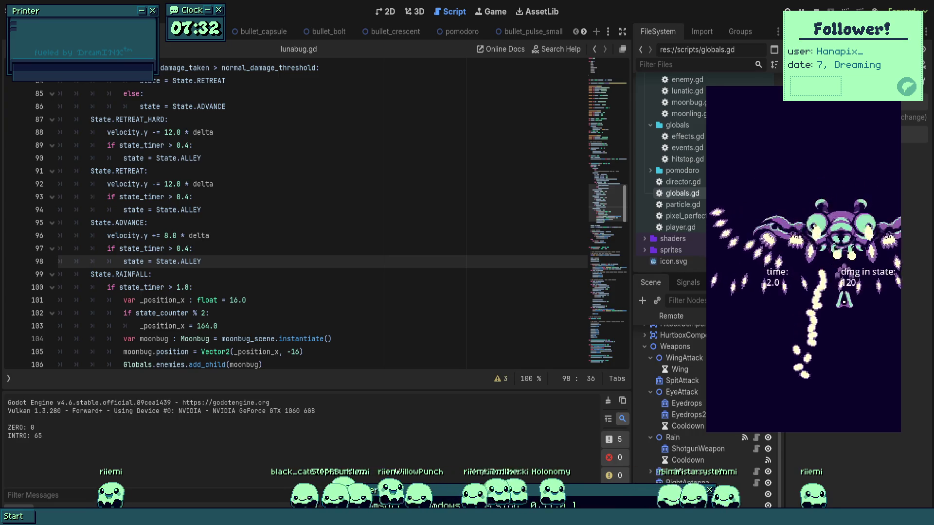
- Fly the player ship around the boss until it enters RETREAT_HARD and logs 20
{"action": "key", "text": "Left"}
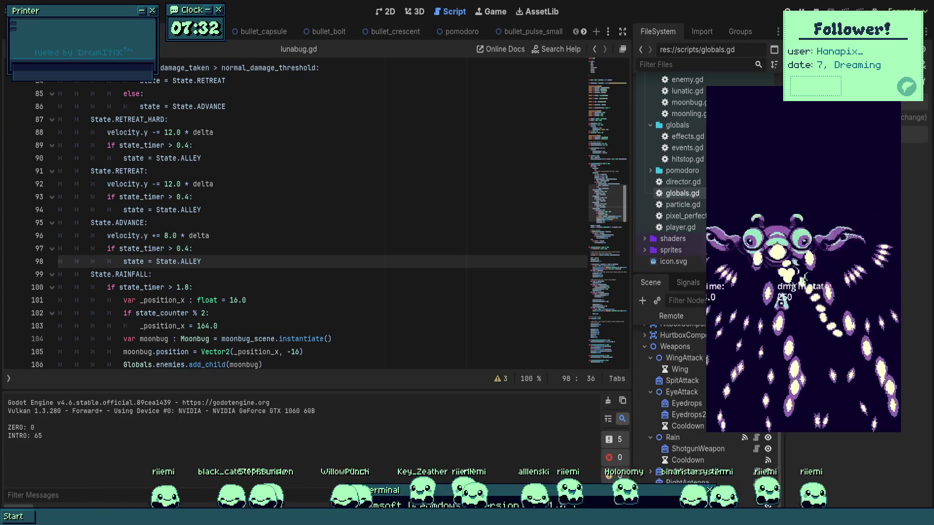
{"action": "key", "text": "Down"}
{"action": "key", "text": "Right"}
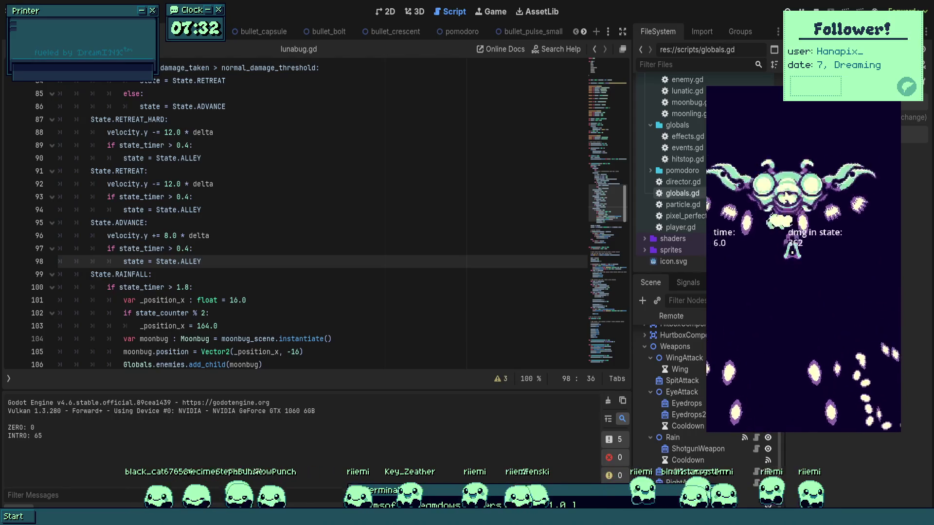
{"action": "key", "text": "Right"}
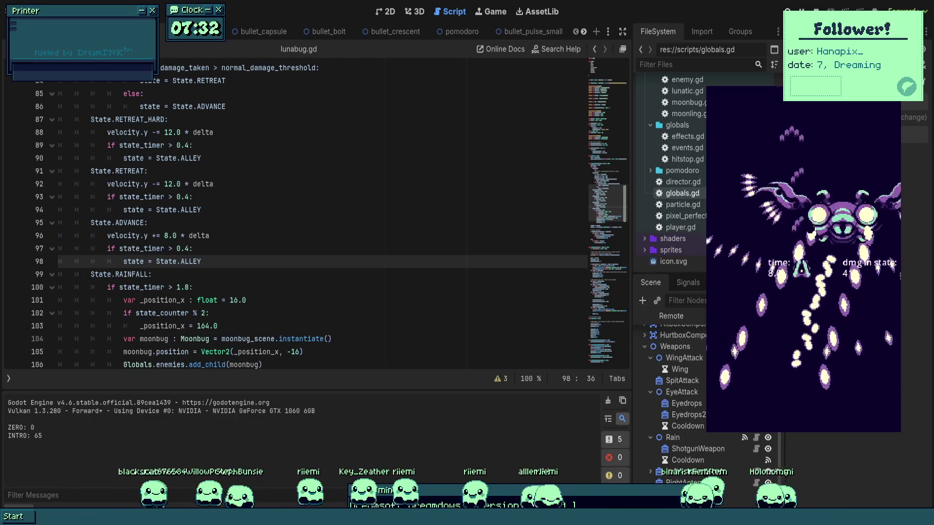
{"action": "key", "text": "Left"}
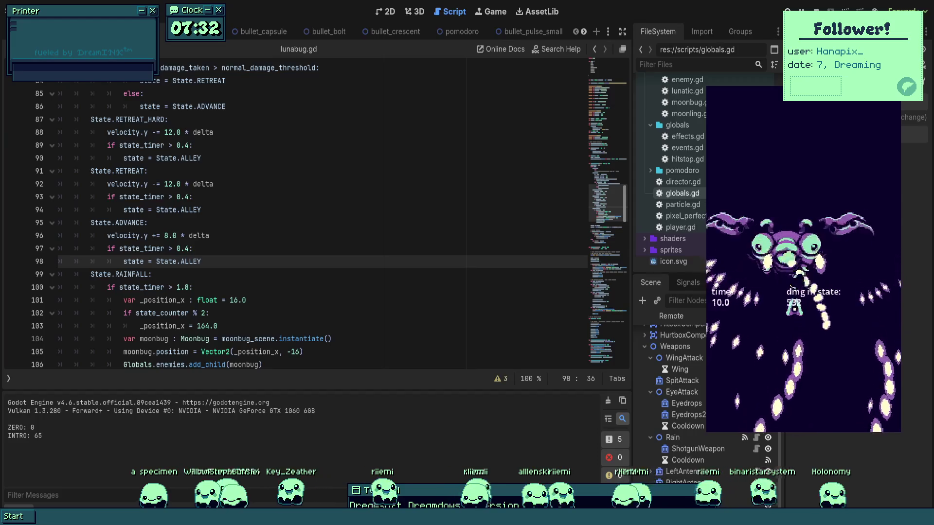
{"action": "key", "text": "Up"}
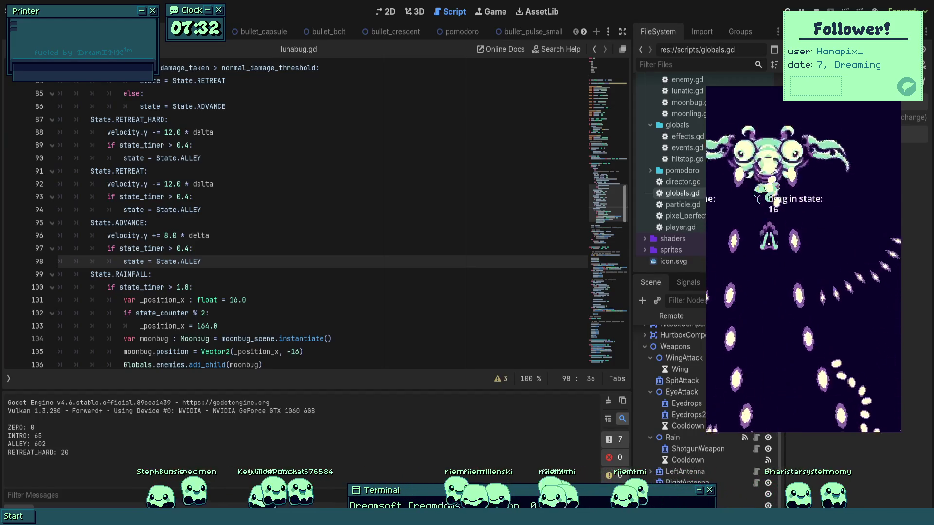
{"action": "key", "text": "Right"}
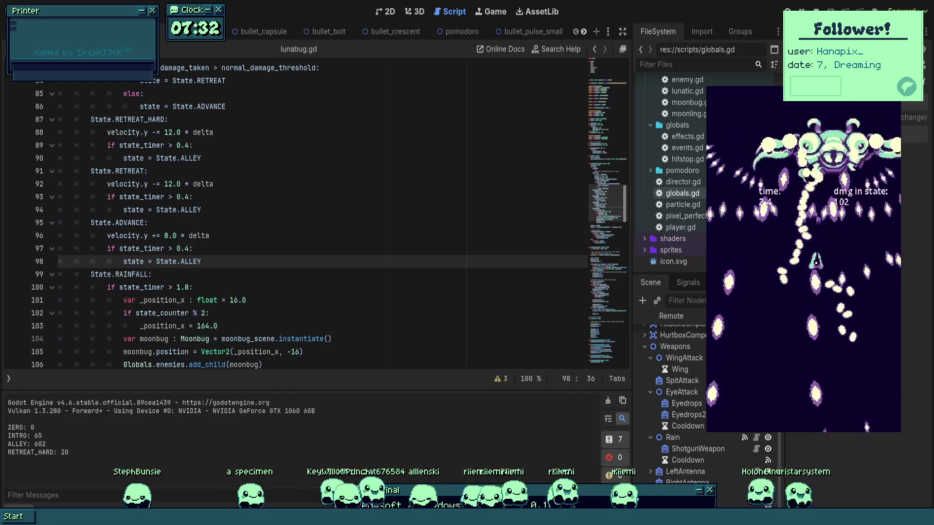
{"action": "key", "text": "Down"}
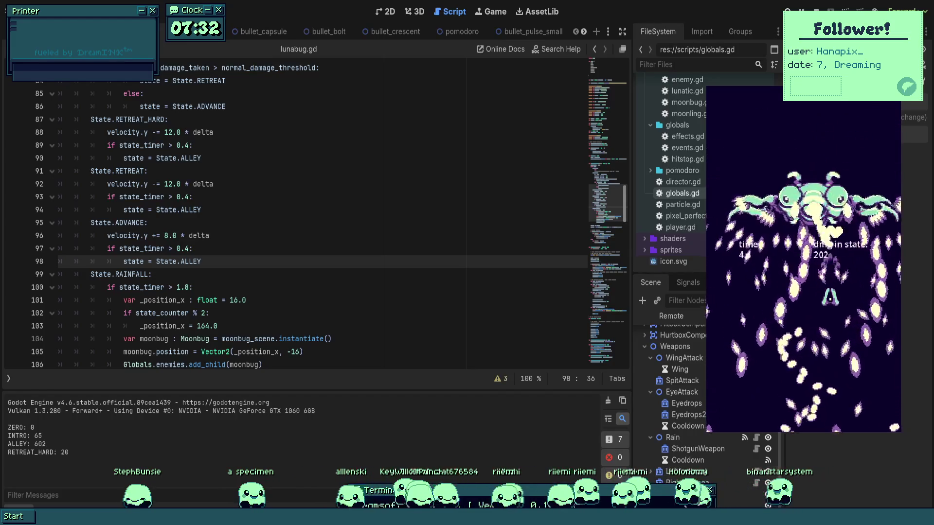
{"action": "key", "text": "Up"}
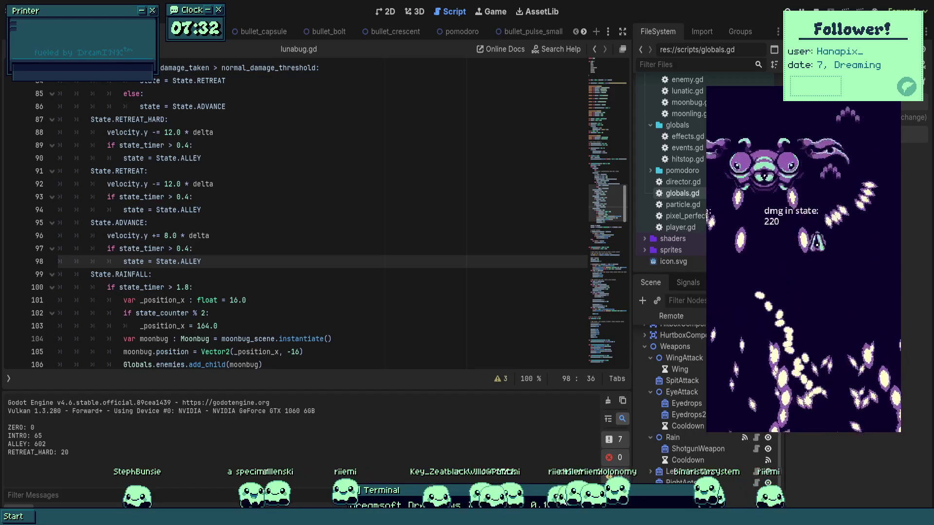
{"action": "key", "text": "Left"}
{"action": "key", "text": "Down"}
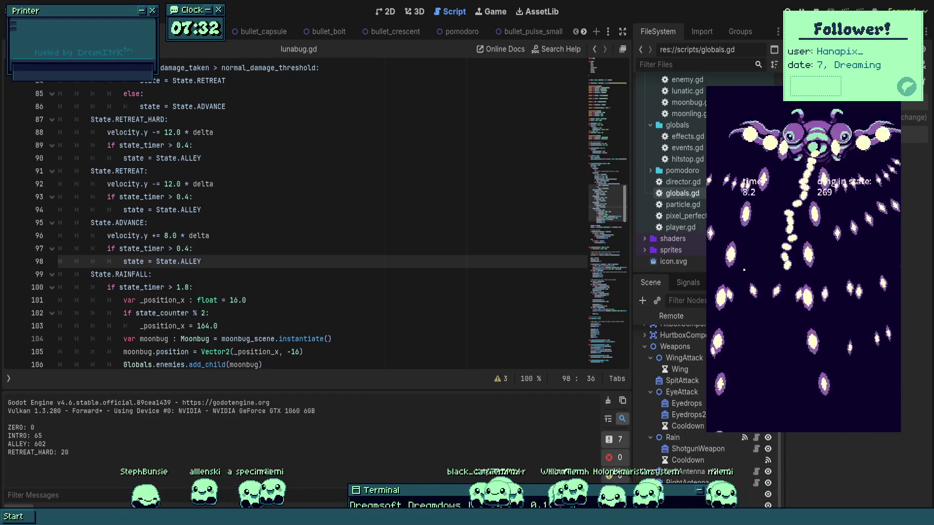
- Stop the running game and return to lunabug.gd around line 96
{"action": "key", "text": "F8"}
{"action": "left_click", "coordinate": [237, 236]}
{"action": "scroll", "coordinate": [238, 230], "scroll_direction": "down", "scroll_amount": 5}
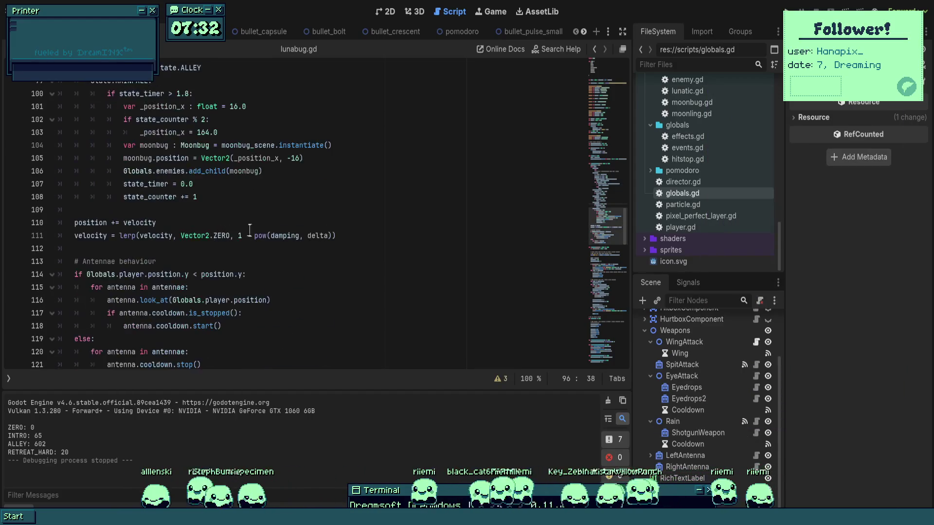
- Change the retreat-hard bullet turn speed boost on line 150 from += 8.0 to += 6.0 and rerun the game
{"action": "scroll", "coordinate": [278, 222], "scroll_direction": "down", "scroll_amount": 5}
{"action": "scroll", "coordinate": [277, 222], "scroll_direction": "up", "scroll_amount": 1}
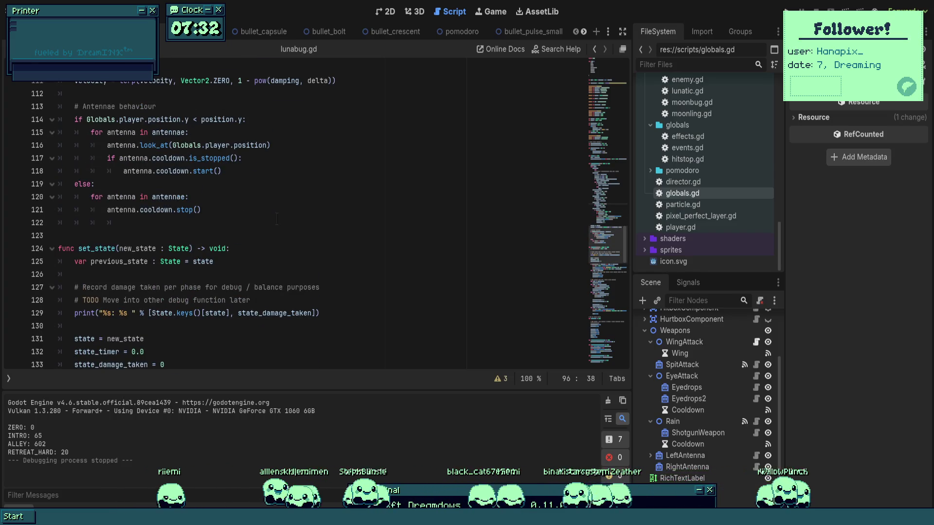
{"action": "scroll", "coordinate": [286, 234], "scroll_direction": "down", "scroll_amount": 7}
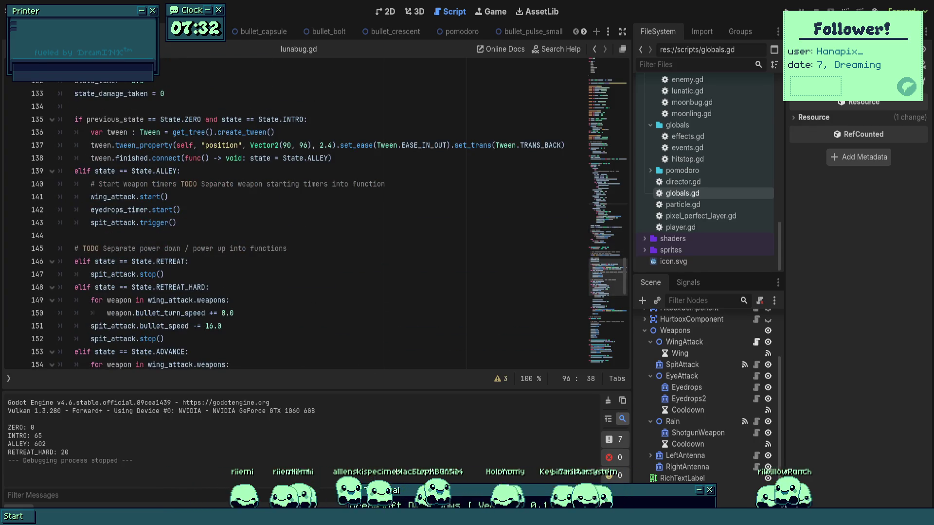
{"action": "scroll", "coordinate": [287, 234], "scroll_direction": "down", "scroll_amount": 2}
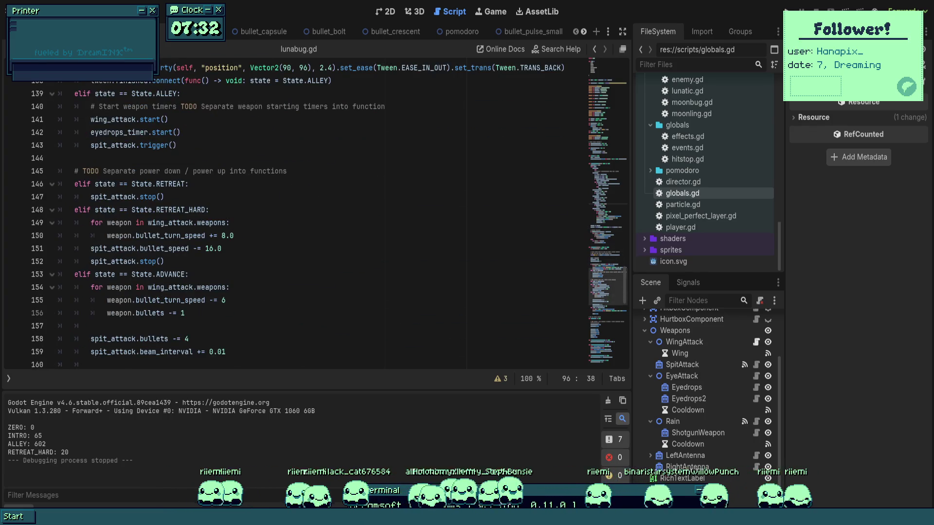
{"action": "left_click", "coordinate": [225, 235]}
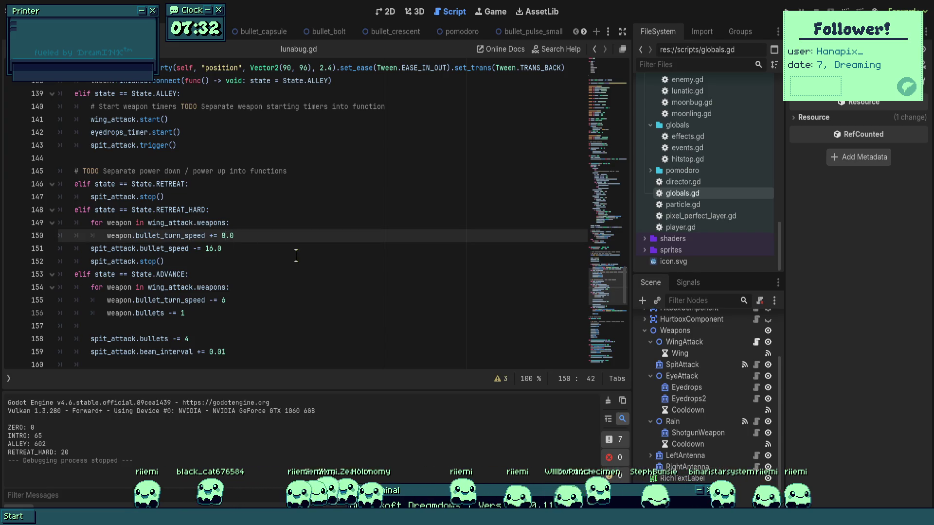
{"action": "key", "text": "BackSpace"}
{"action": "type", "text": "6"}
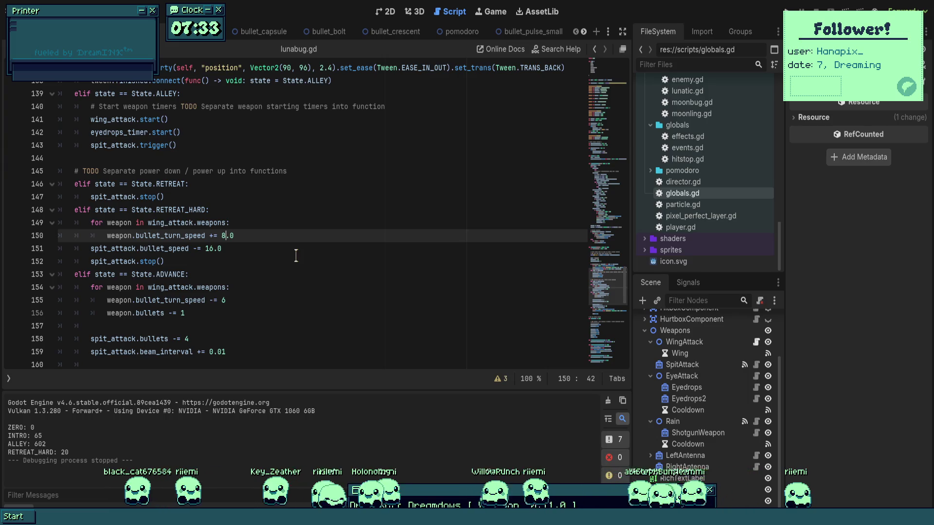
{"action": "key", "text": "Down"}
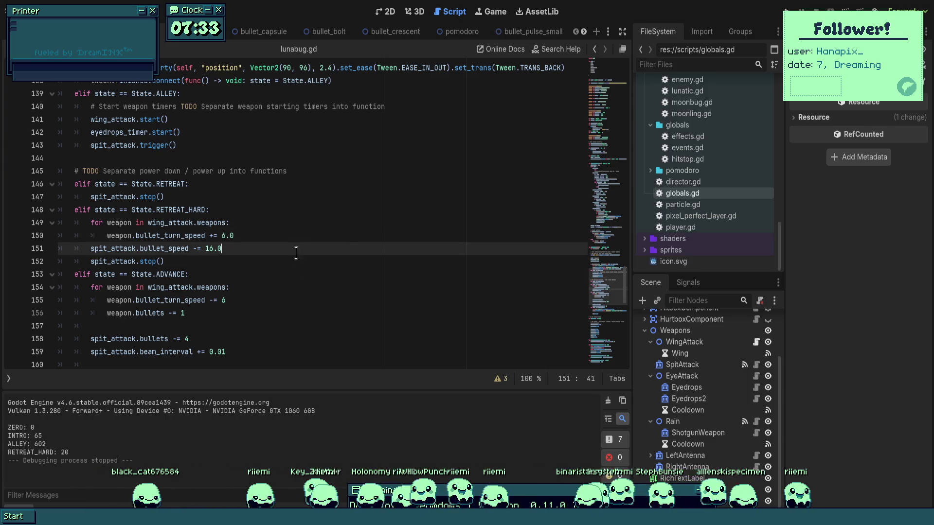
{"action": "key", "text": "F5"}
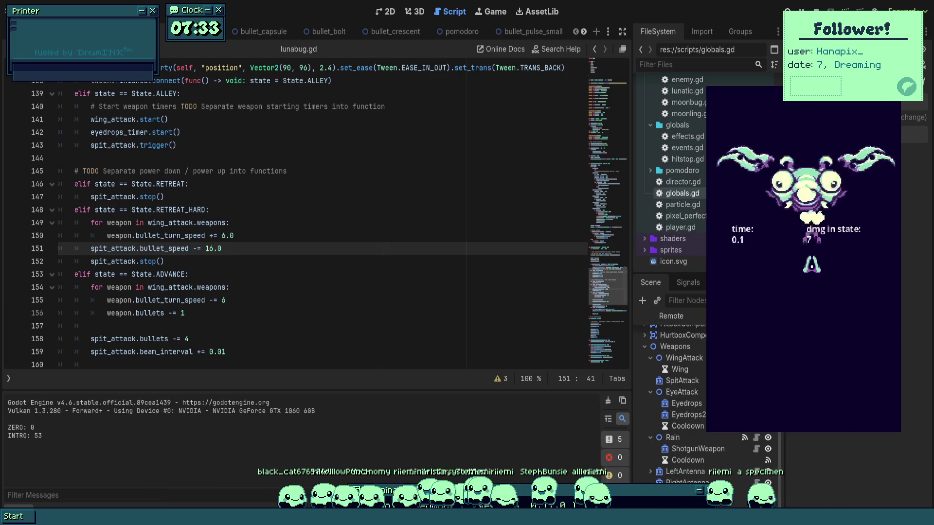
- Dodge and shoot the boss through its alley, retreat and retreat-hard phases, then quit the game
{"action": "key", "text": "Down"}
{"action": "key", "text": "Right"}
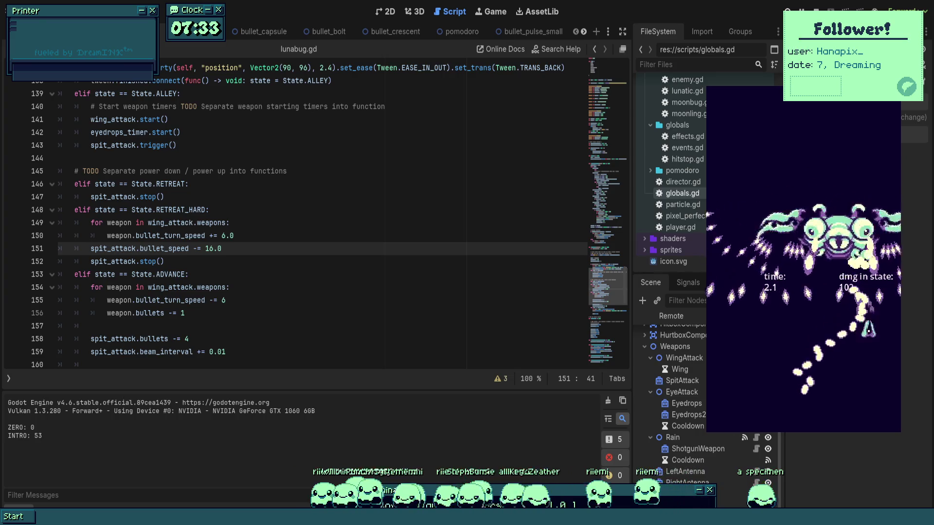
{"action": "key", "text": "Left"}
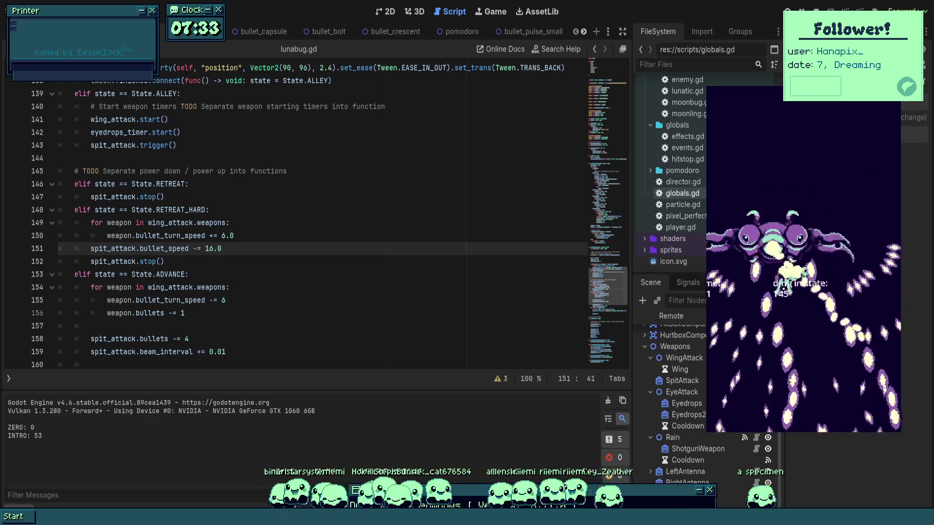
{"action": "key", "text": "Right"}
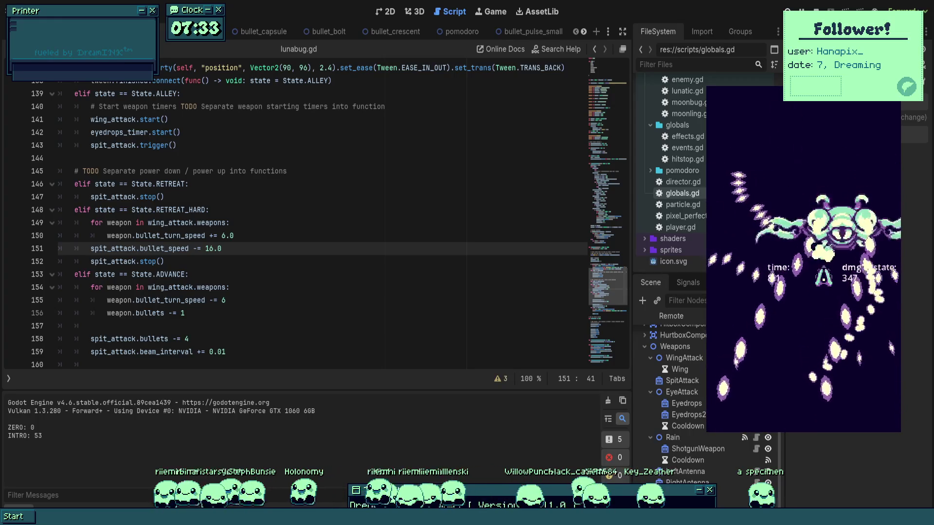
{"action": "key", "text": "Left"}
{"action": "key", "text": "Down"}
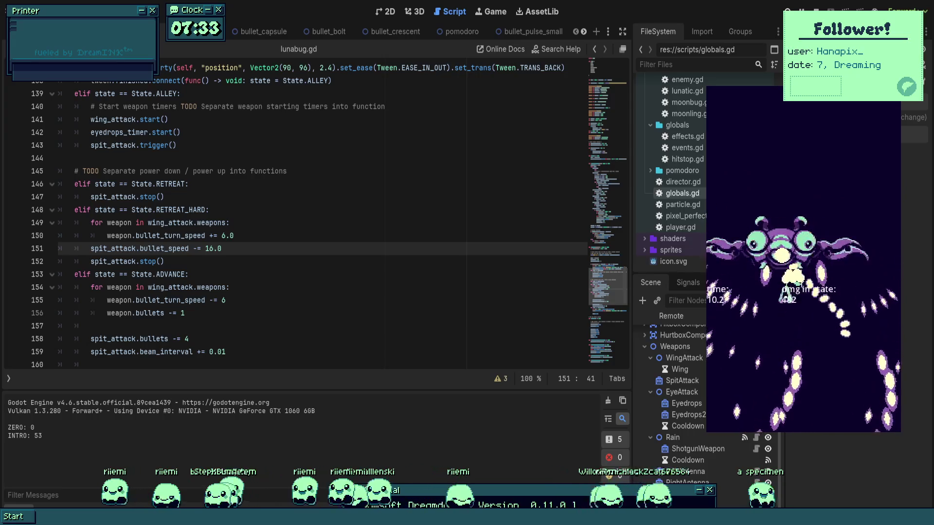
{"action": "key", "text": "Right"}
{"action": "key", "text": "Up"}
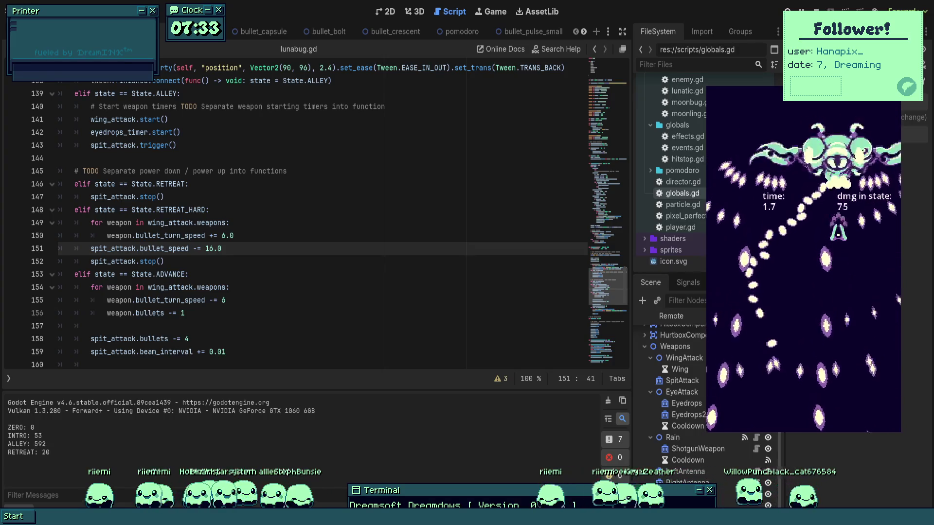
{"action": "key", "text": "Left"}
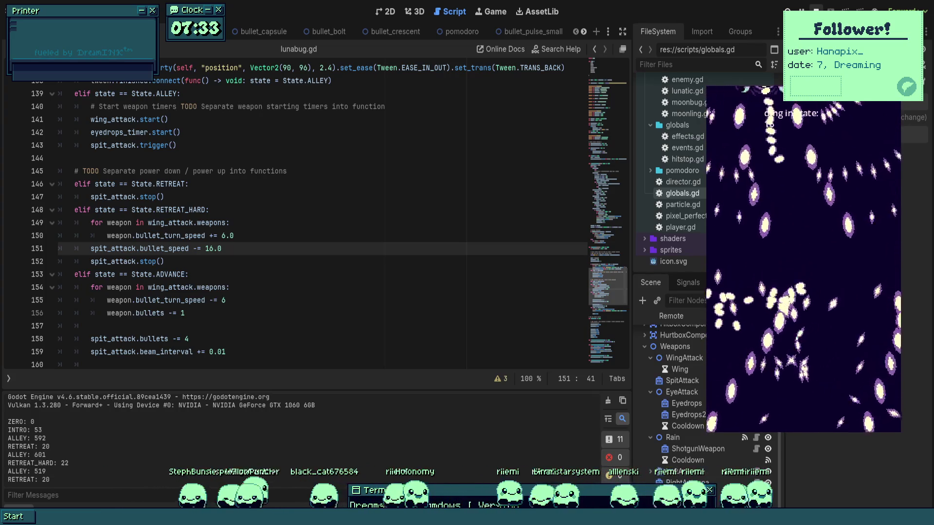
{"action": "key", "text": "Escape"}
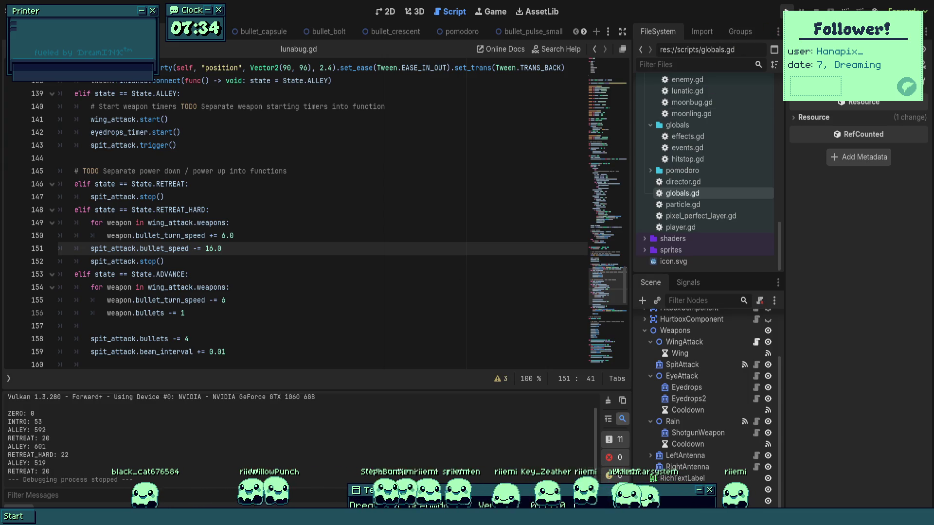
- Relaunch the game with Run Project for another boss playtest toward its advance phase
{"action": "left_click", "coordinate": [786, 10]}
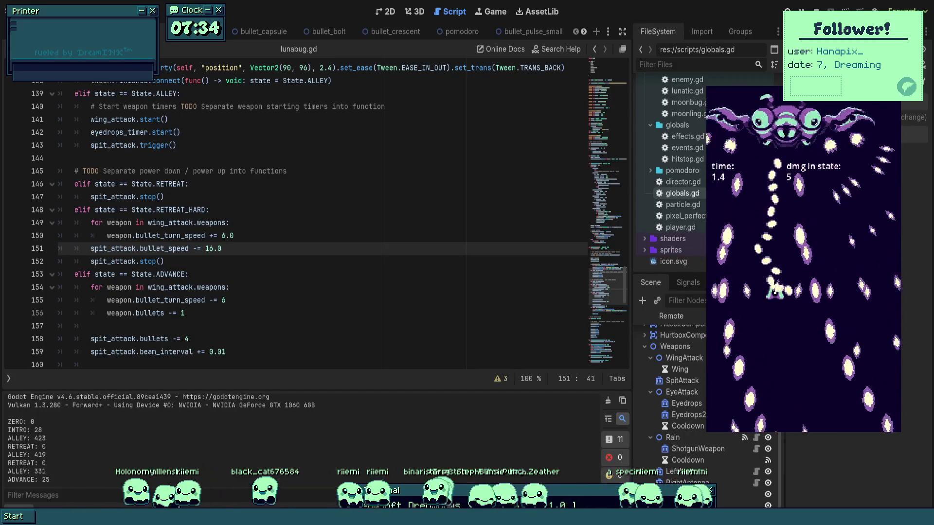
- Stop the running game once the boss has logged ADVANCE: 25
{"action": "key", "text": "F8"}
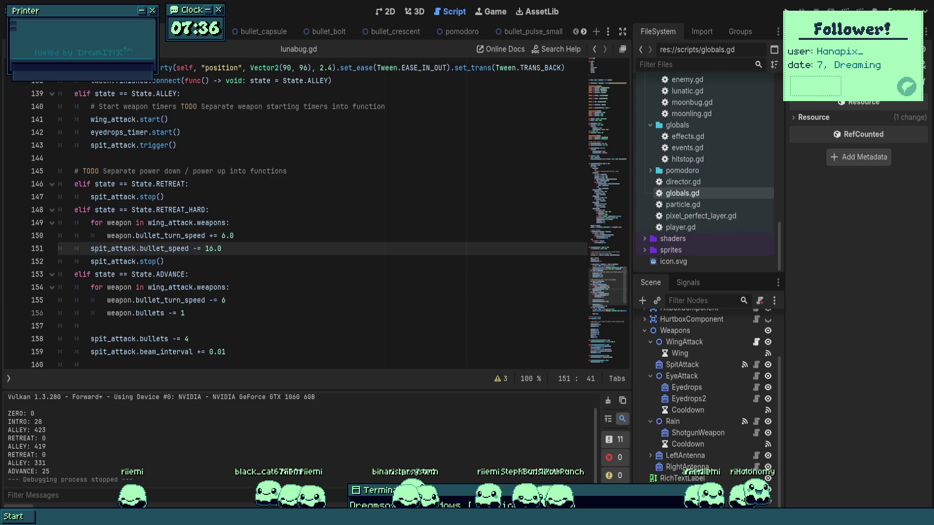
- Review the advance weapon loop at line 154 and the retreat-hard loop at line 149, then switch to 2D
{"action": "left_click", "coordinate": [245, 287]}
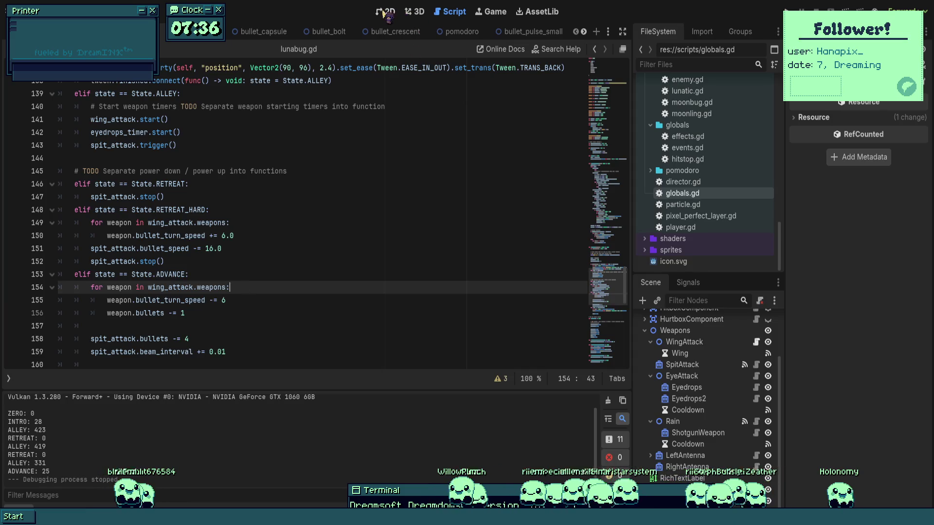
{"action": "left_click", "coordinate": [353, 220]}
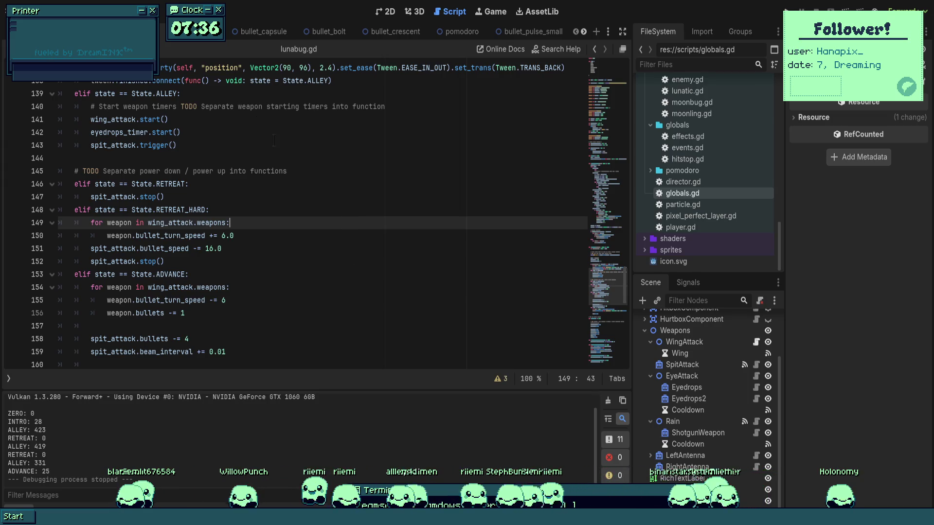
{"action": "key", "text": "ctrl+F1"}
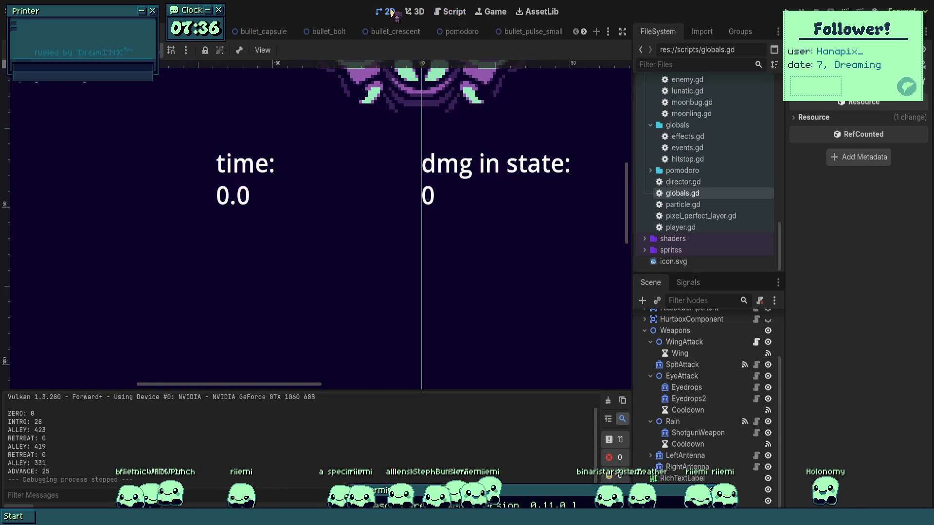
- Bring up the World scene and briefly expand PixelPerfectLayer to view its children
{"action": "scroll", "coordinate": [323, 198], "scroll_direction": "down", "scroll_amount": 5}
{"action": "scroll", "coordinate": [323, 198], "scroll_direction": "up", "scroll_amount": 2}
{"action": "key", "text": "ctrl+Tab"}
{"action": "scroll", "coordinate": [358, 155], "scroll_direction": "down", "scroll_amount": 2}
{"action": "scroll", "coordinate": [359, 155], "scroll_direction": "up", "scroll_amount": 1}
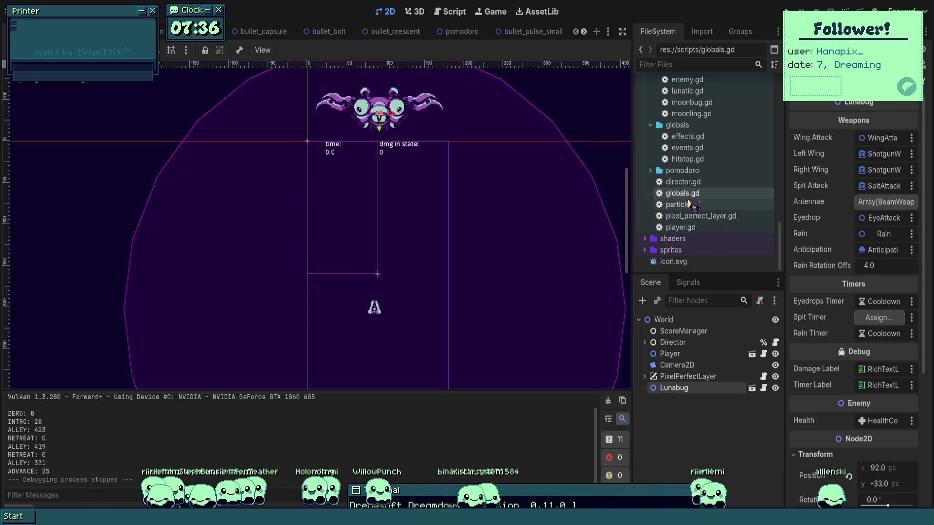
{"action": "left_click", "coordinate": [644, 377]}
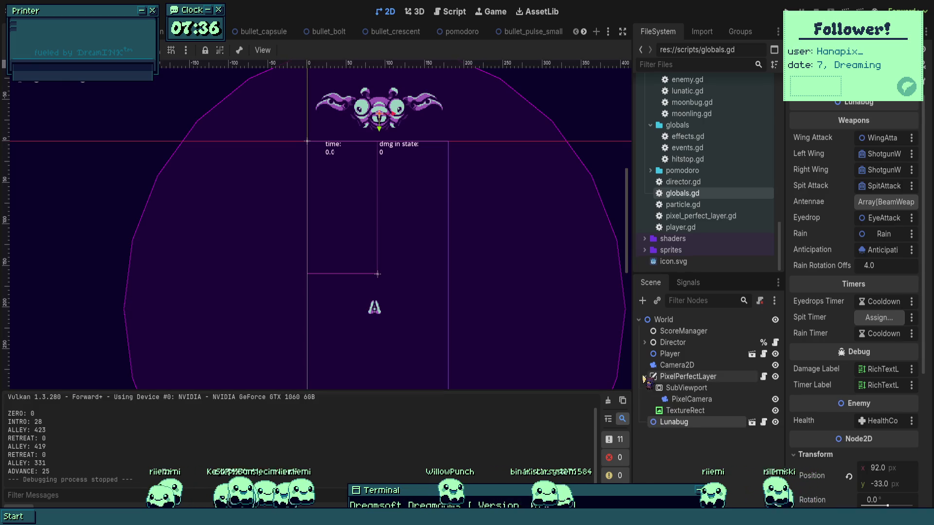
{"action": "left_click", "coordinate": [644, 377]}
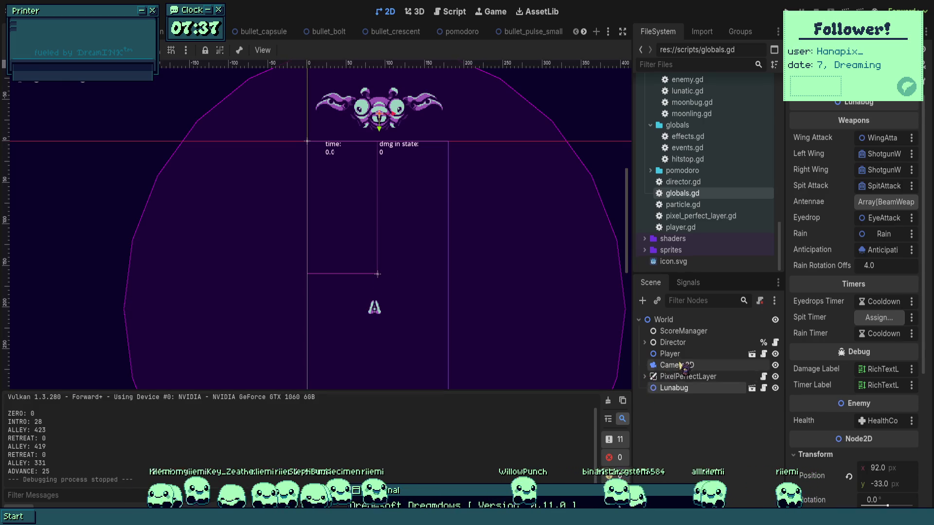
- Inspect the Camera2D and Director nodes, then pan the canvas to frame the arena
{"action": "left_click", "coordinate": [676, 365]}
{"action": "scroll", "coordinate": [494, 223], "scroll_direction": "down", "scroll_amount": 3}
{"action": "scroll", "coordinate": [494, 223], "scroll_direction": "down", "scroll_amount": 1}
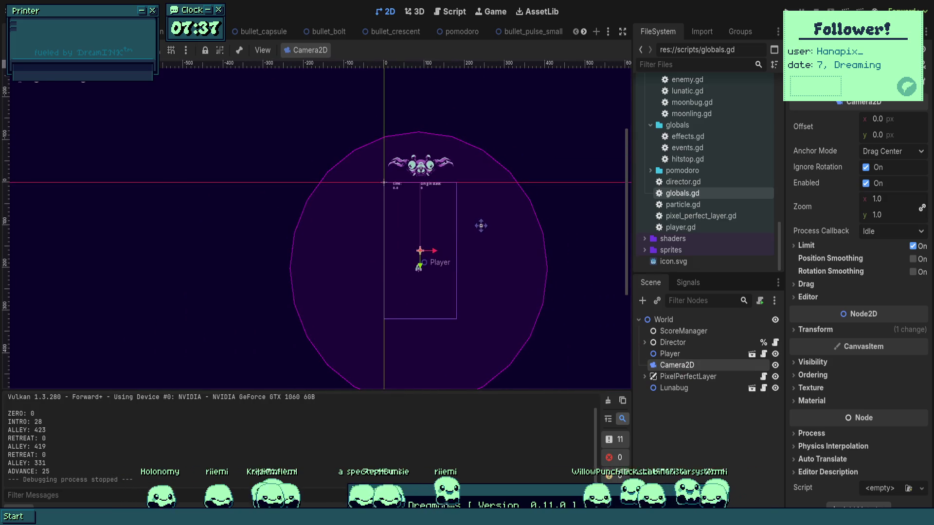
{"action": "left_click", "coordinate": [649, 343]}
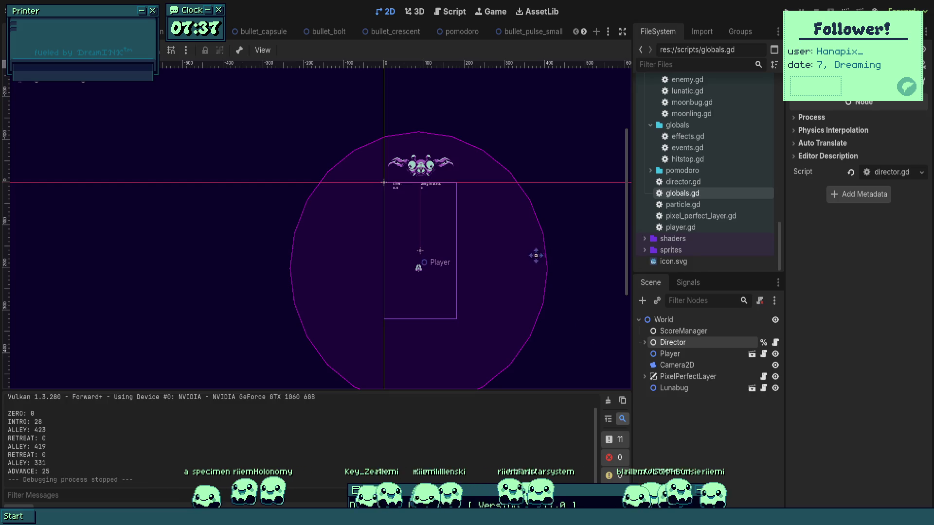
{"action": "scroll", "coordinate": [494, 250], "scroll_direction": "up", "scroll_amount": 2}
{"action": "left_click_drag", "start_coordinate": [482, 237], "coordinate": [494, 212]}
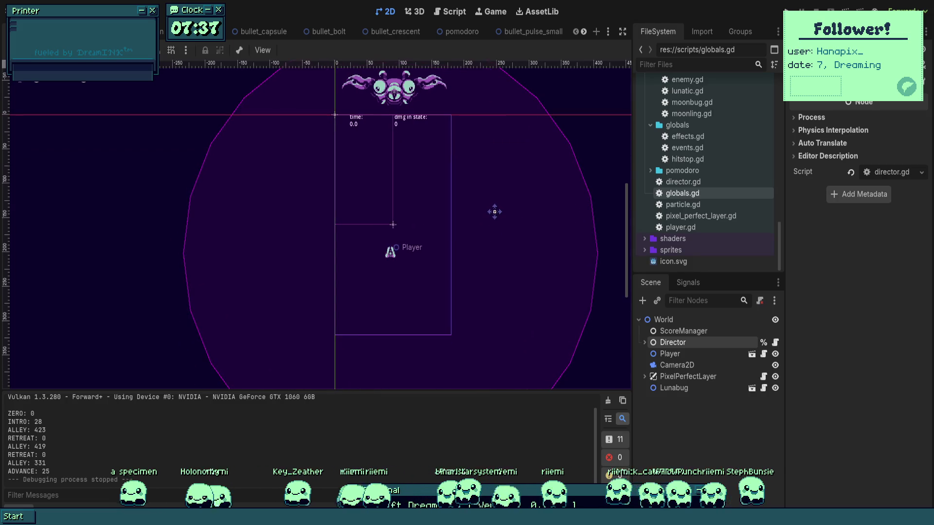
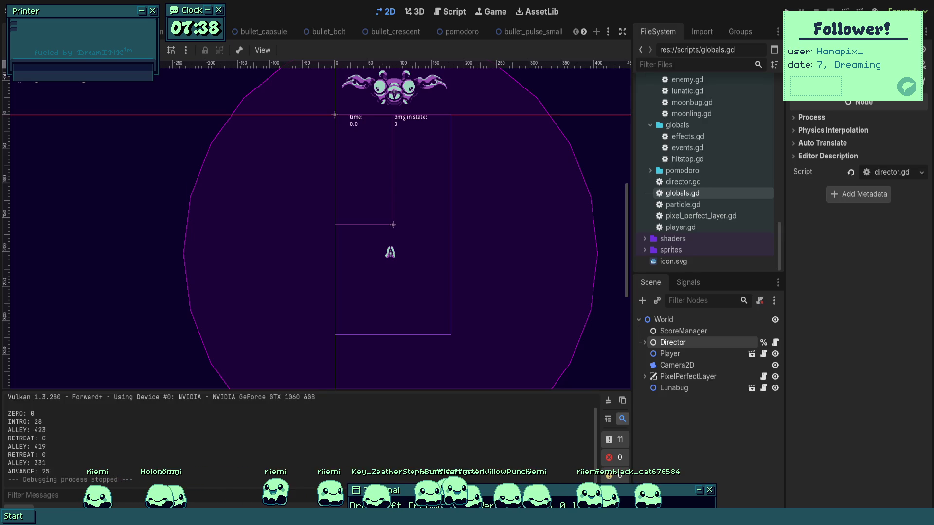
- Cycle through the pomodoro, bullet and Lunabug scene tabs back to the World scene
{"action": "scroll", "coordinate": [440, 174], "scroll_direction": "up", "scroll_amount": 5}
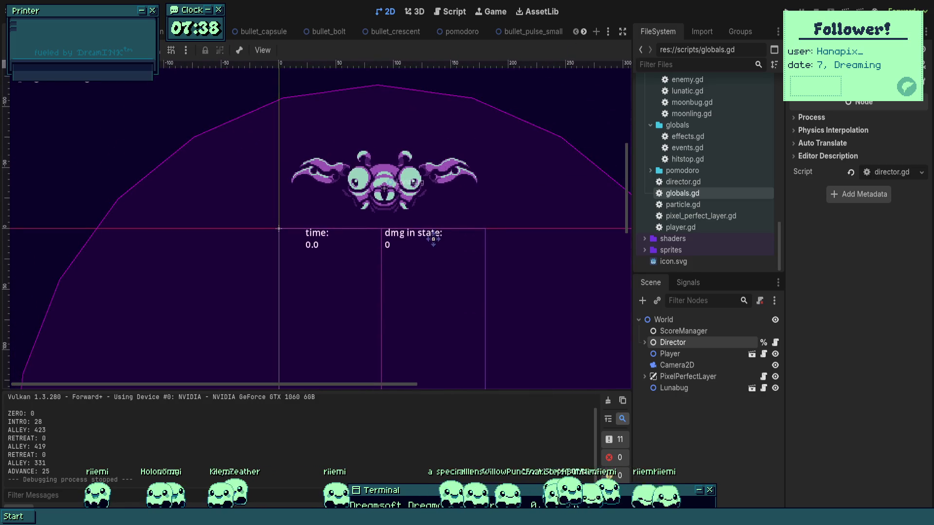
{"action": "scroll", "coordinate": [427, 163], "scroll_direction": "up", "scroll_amount": 2}
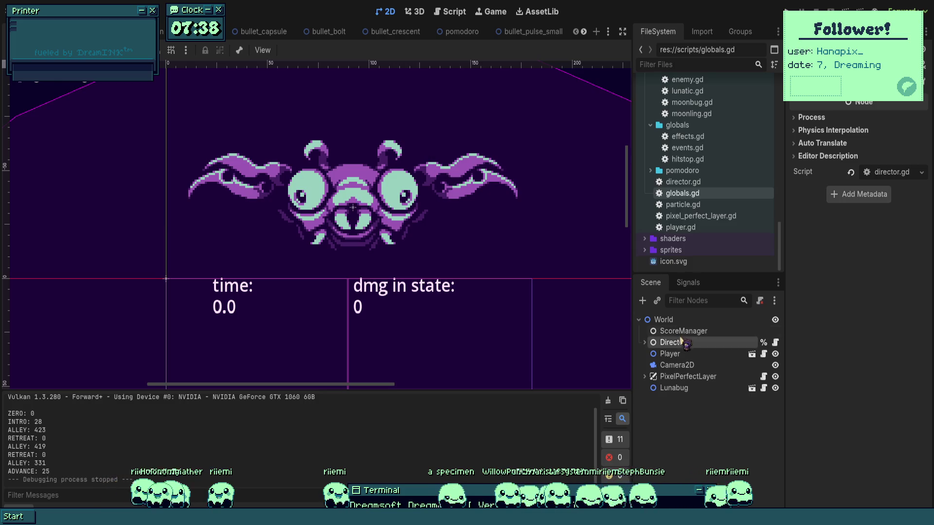
{"action": "left_click", "coordinate": [678, 355]}
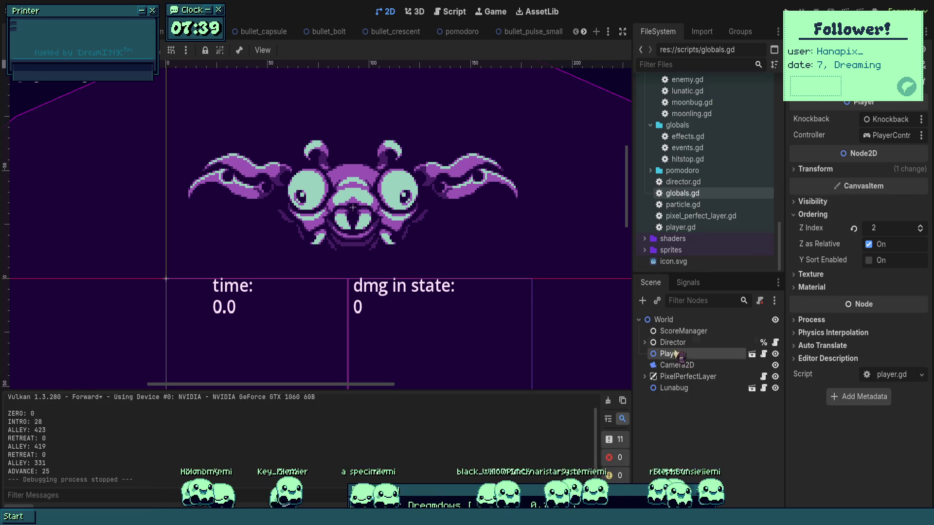
{"action": "left_click", "coordinate": [540, 32]}
{"action": "left_click", "coordinate": [443, 32]}
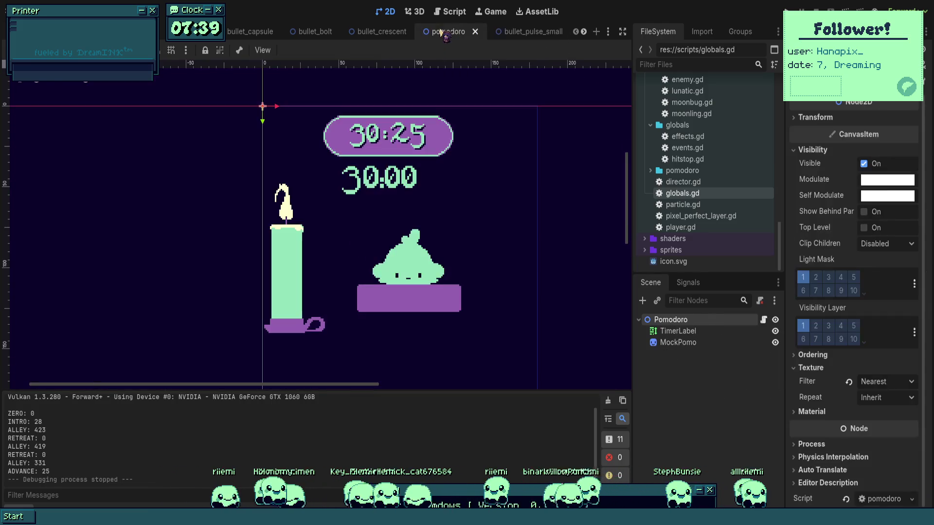
{"action": "mouse_move", "coordinate": [372, 36]}
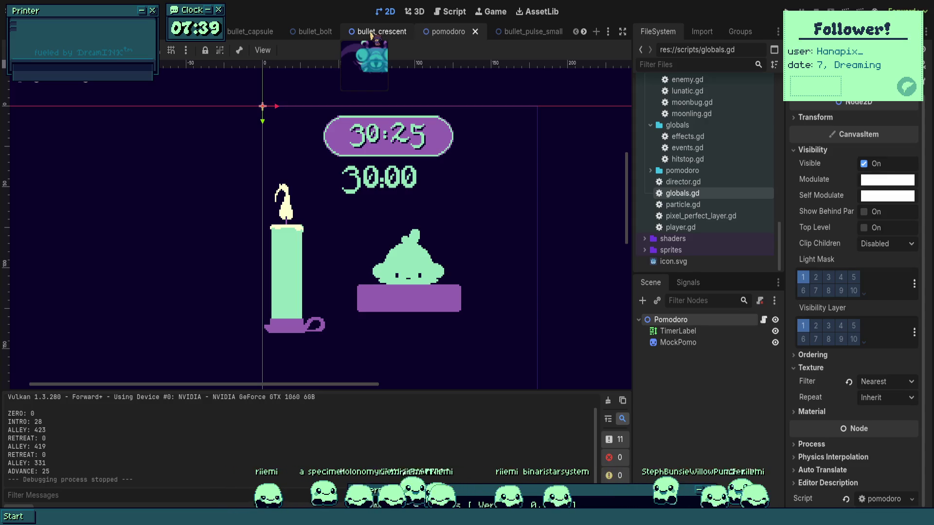
{"action": "left_click", "coordinate": [377, 32]}
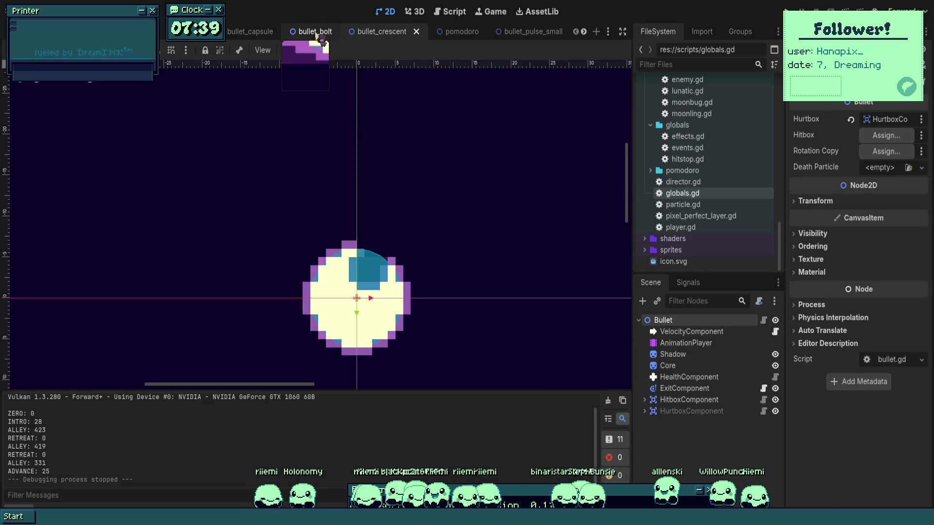
{"action": "left_click", "coordinate": [315, 31]}
{"action": "left_click", "coordinate": [240, 34]}
{"action": "left_click", "coordinate": [194, 42]}
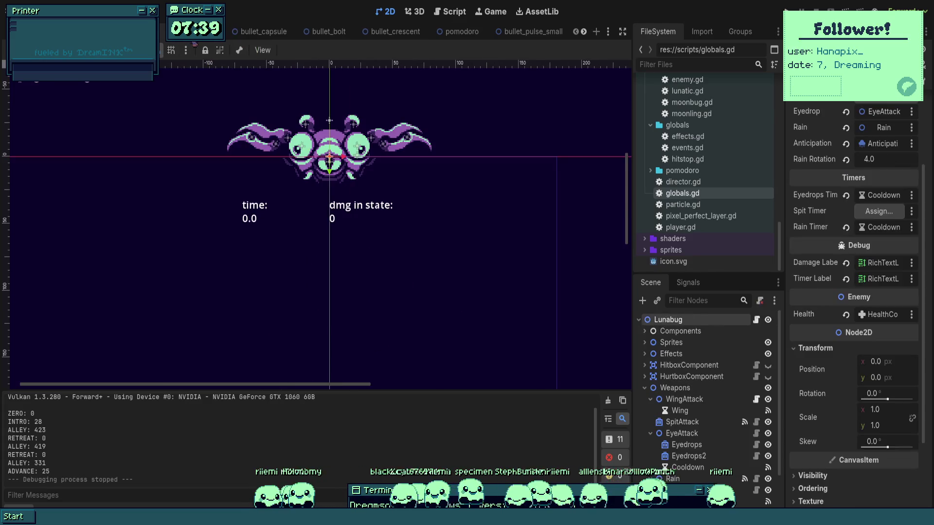
{"action": "key", "text": "ctrl+shift+Tab"}
{"action": "key", "text": "ctrl+shift+Tab"}
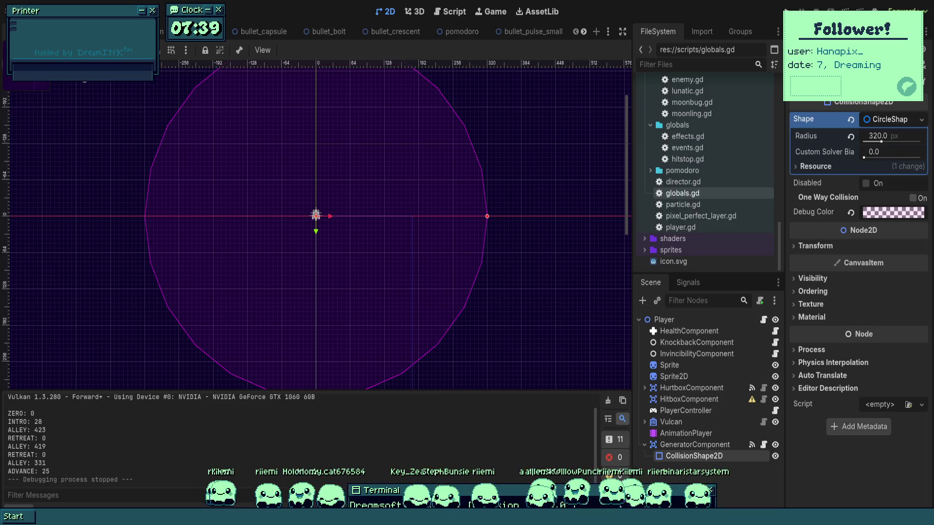
{"action": "key", "text": "ctrl+shift+Tab"}
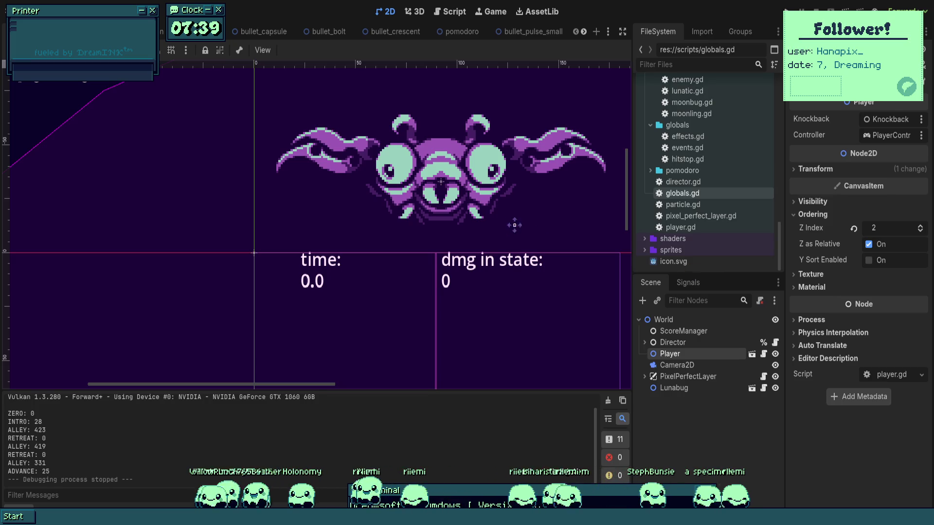
- Jump the FileSystem dock to res:// and drag lunabug.tscn over the scene view
{"action": "scroll", "coordinate": [518, 229], "scroll_direction": "down", "scroll_amount": 3}
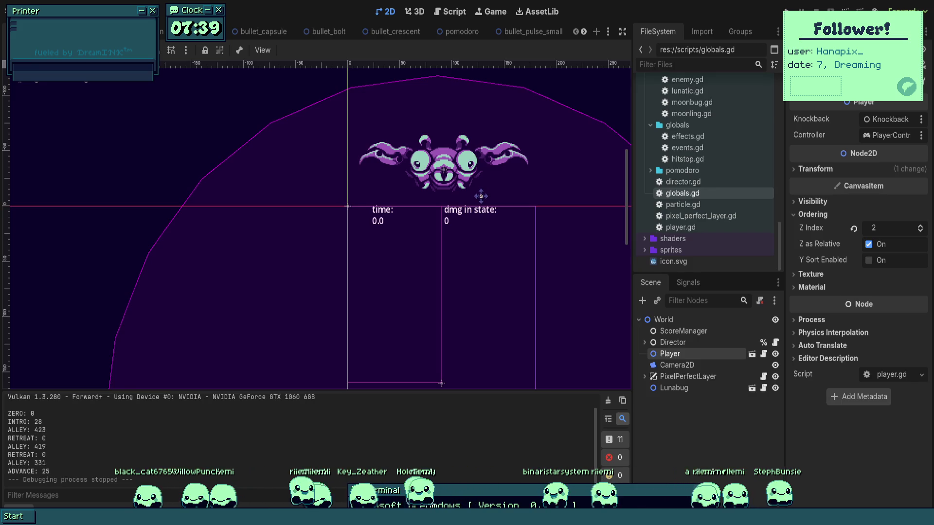
{"action": "scroll", "coordinate": [671, 129], "scroll_direction": "up", "scroll_amount": 10}
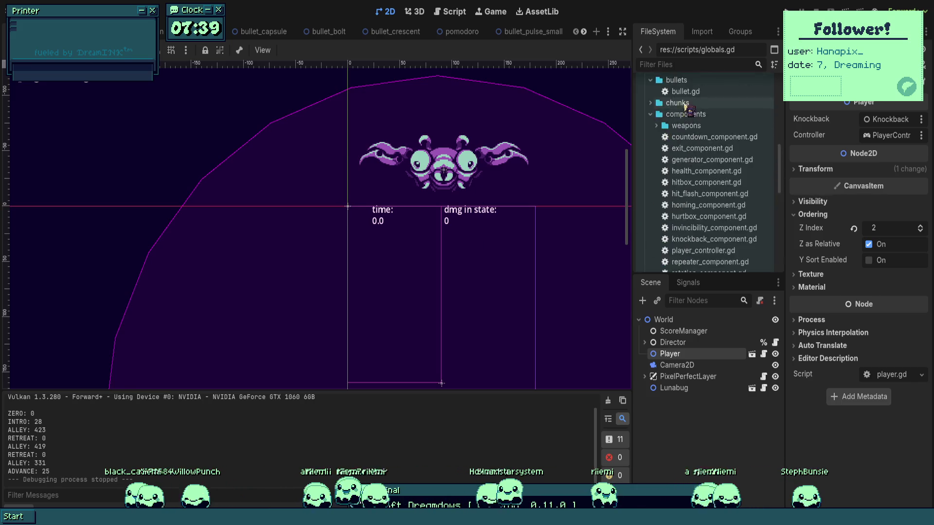
{"action": "left_click", "coordinate": [664, 95]}
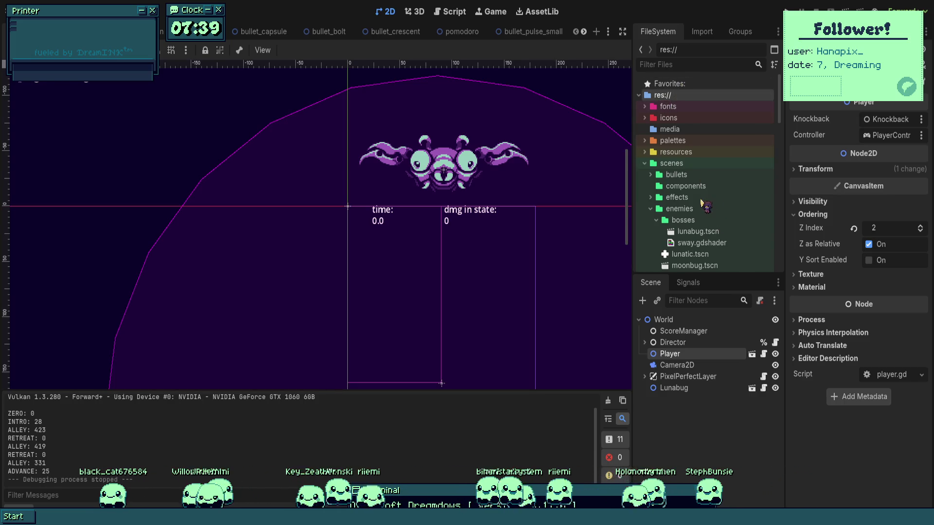
{"action": "left_click_drag", "start_coordinate": [710, 231], "coordinate": [526, 215]}
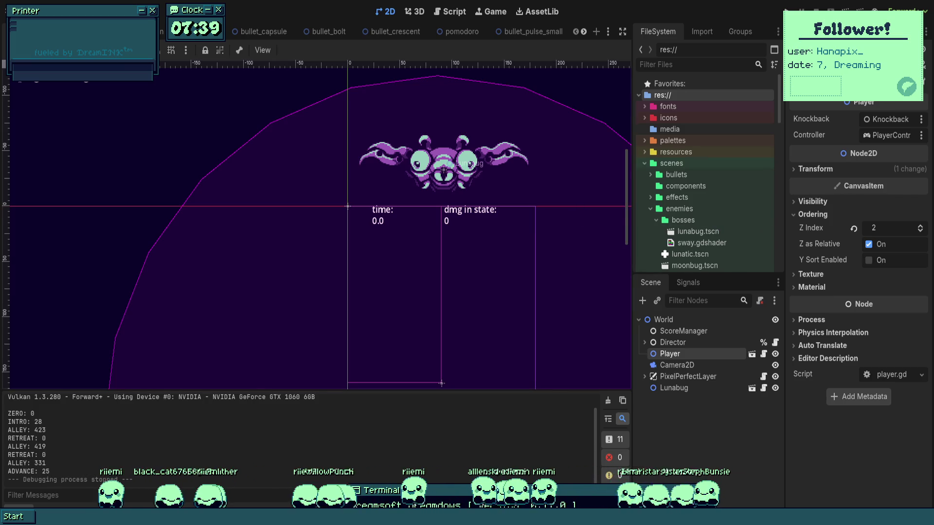
{"action": "left_click_drag", "start_coordinate": [464, 162], "coordinate": [464, 163]}
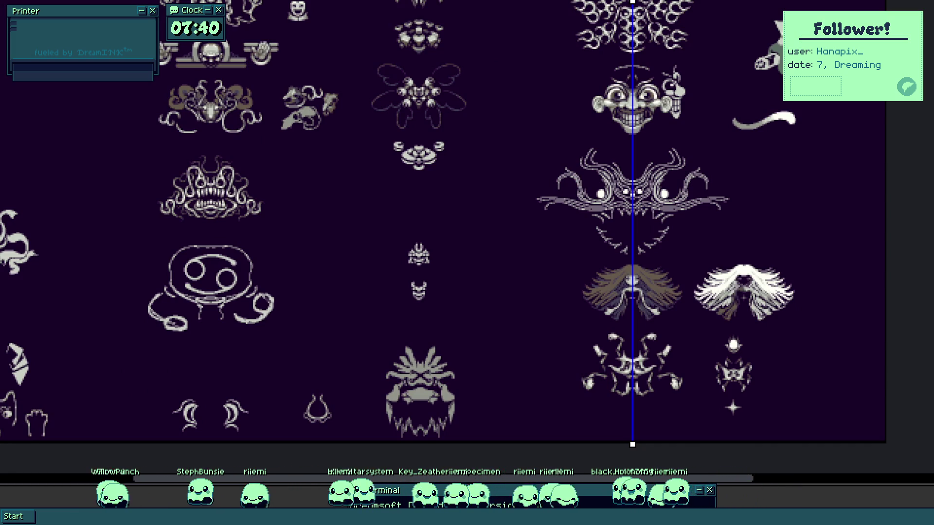
- Zoom in and out on the Aseprite boss sprite sheet to inspect the monster designs
{"action": "scroll", "coordinate": [439, 204], "scroll_direction": "up", "scroll_amount": 5}
{"action": "scroll", "coordinate": [472, 321], "scroll_direction": "down", "scroll_amount": 5}
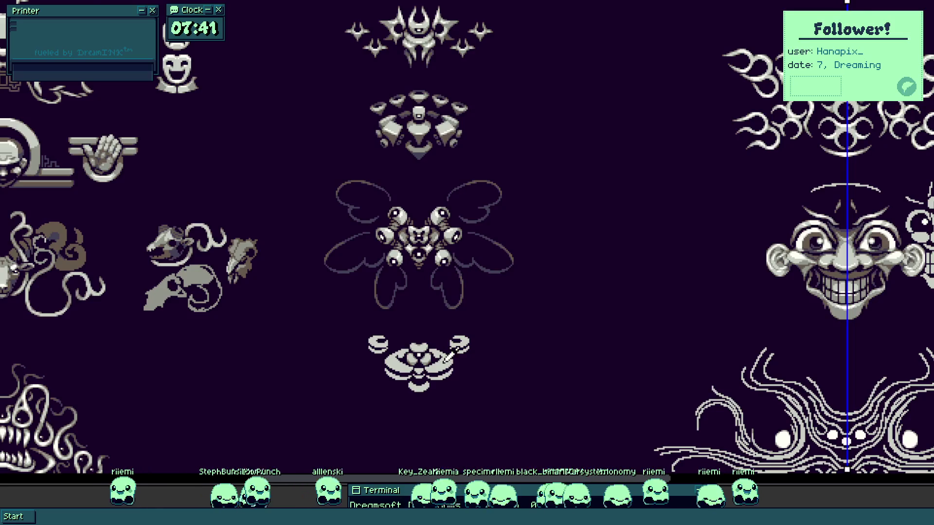
{"action": "scroll", "coordinate": [428, 350], "scroll_direction": "up", "scroll_amount": 5}
{"action": "scroll", "coordinate": [420, 286], "scroll_direction": "down", "scroll_amount": 1}
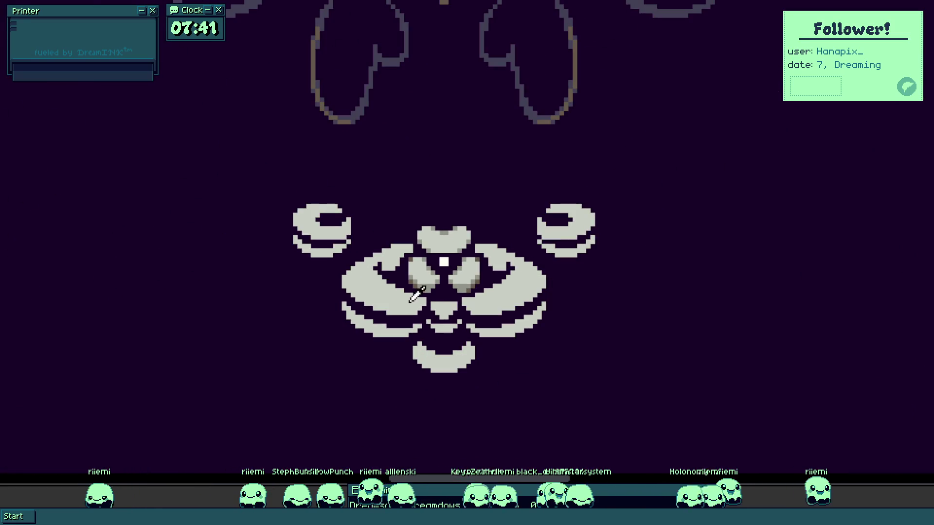
- Darken a few pixels on the small moth sprite, mirrored by vertical symmetry
{"action": "scroll", "coordinate": [452, 304], "scroll_direction": "up", "scroll_amount": 3}
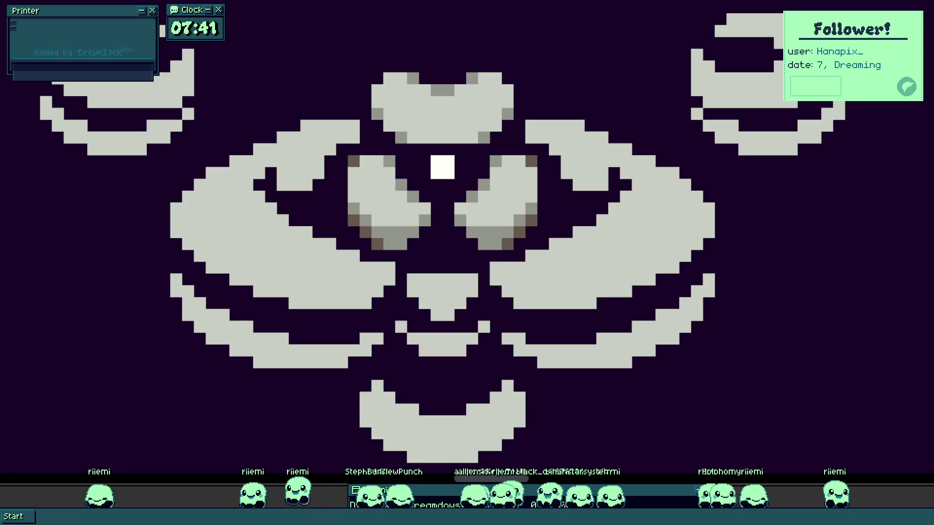
{"action": "scroll", "coordinate": [369, 120], "scroll_direction": "down", "scroll_amount": 4}
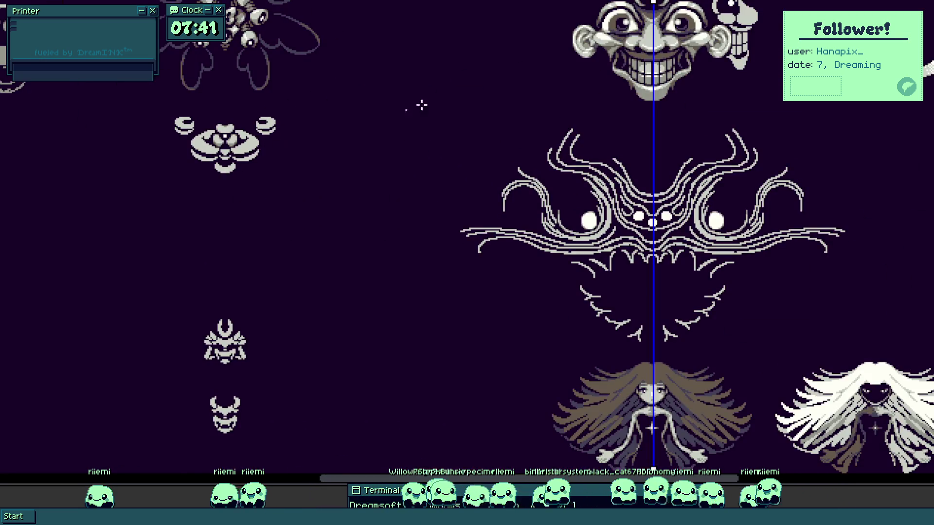
{"action": "scroll", "coordinate": [261, 188], "scroll_direction": "up", "scroll_amount": 6}
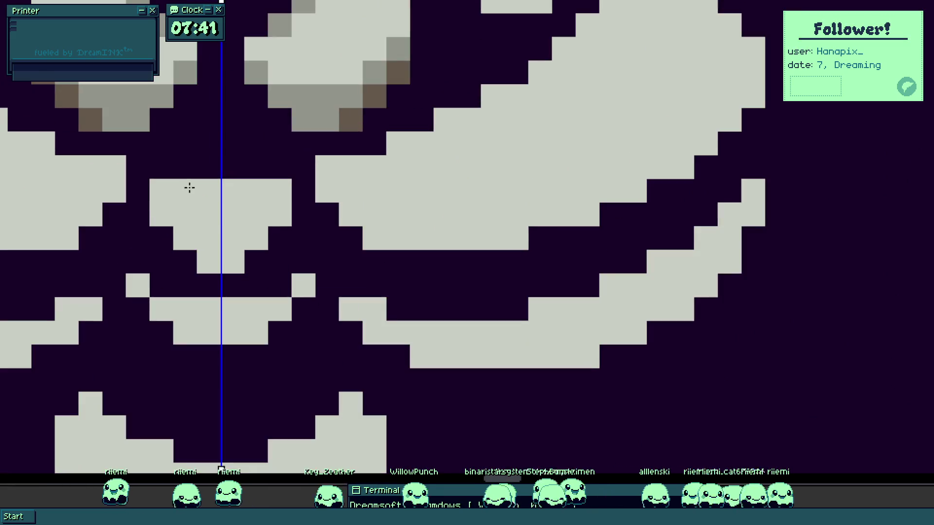
{"action": "mouse_move", "coordinate": [189, 187]}
{"action": "left_mouse_down"}
{"action": "mouse_move", "coordinate": [204, 214]}
{"action": "mouse_move", "coordinate": [151, 298]}
{"action": "left_mouse_up"}
{"action": "scroll", "coordinate": [151, 298], "scroll_direction": "down", "scroll_amount": 6}
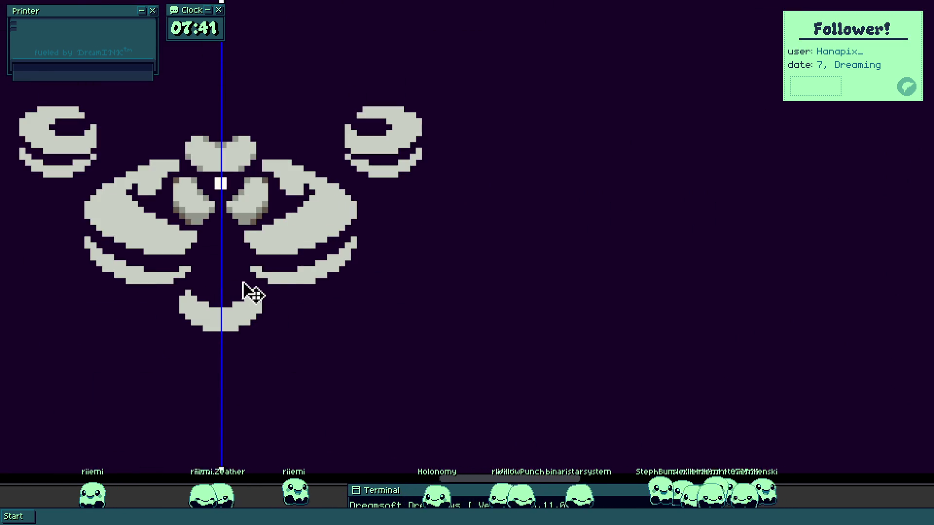
{"action": "scroll", "coordinate": [331, 255], "scroll_direction": "up", "scroll_amount": 3}
{"action": "scroll", "coordinate": [362, 277], "scroll_direction": "down", "scroll_amount": 3}
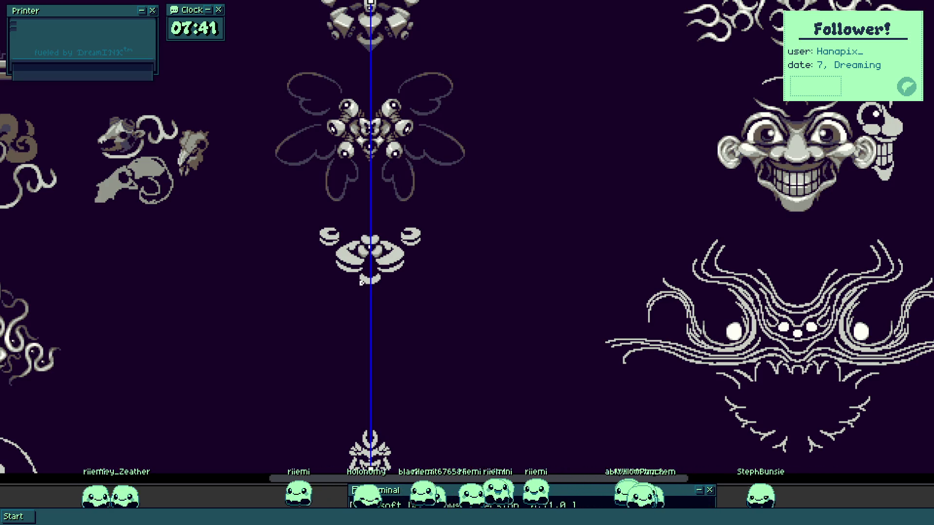
- Pan across the sheet to bring the long-haired girl sprite into view
{"action": "left_click_drag", "start_coordinate": [211, 295], "coordinate": [509, 255]}
{"action": "scroll", "coordinate": [568, 223], "scroll_direction": "up", "scroll_amount": 2}
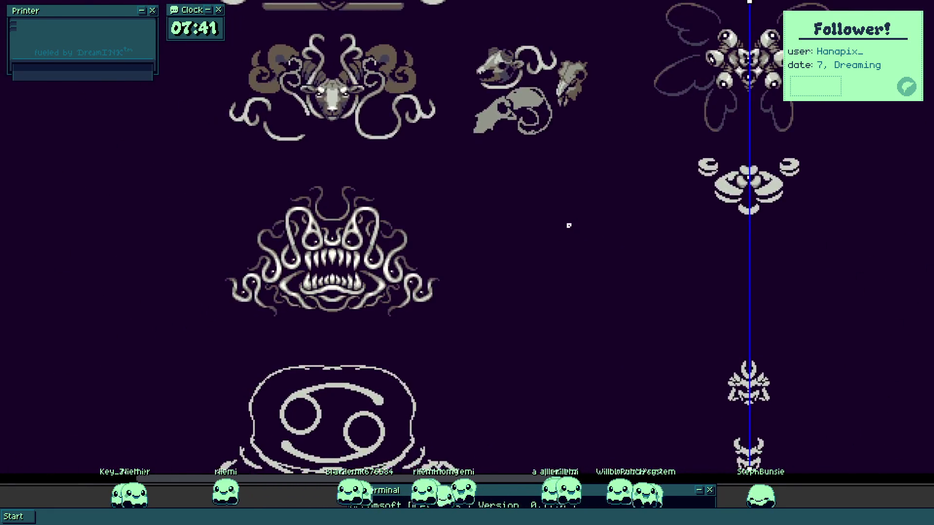
{"action": "scroll", "coordinate": [548, 236], "scroll_direction": "down", "scroll_amount": 3}
{"action": "left_click_drag", "start_coordinate": [539, 190], "coordinate": [466, 282]}
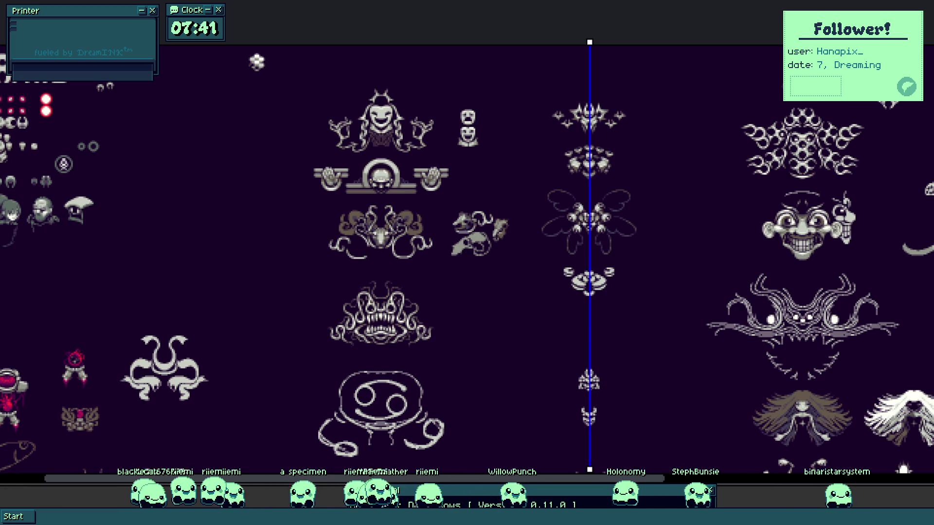
{"action": "left_click_drag", "start_coordinate": [665, 433], "coordinate": [495, 292]}
{"action": "scroll", "coordinate": [495, 292], "scroll_direction": "up", "scroll_amount": 3}
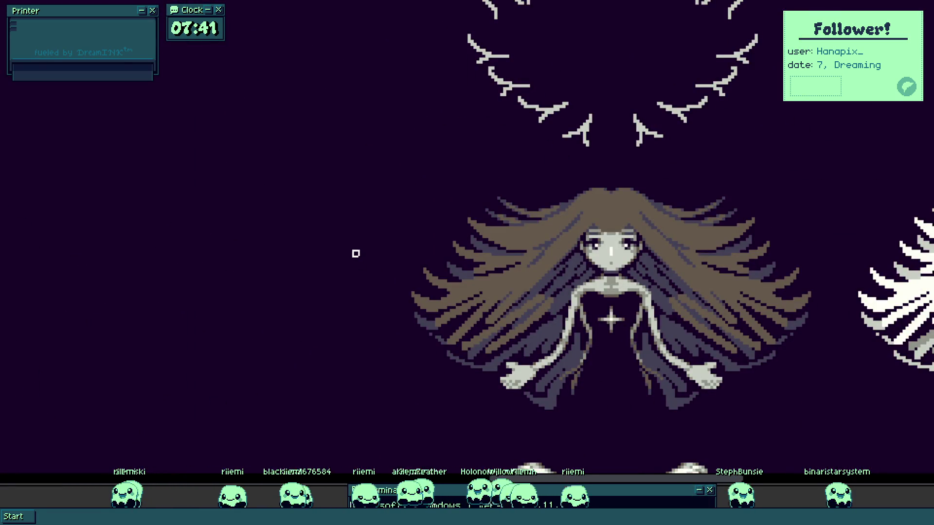
- Centre the symmetry axis on the girl, try trimming the hair tips, then undo it
{"action": "scroll", "coordinate": [197, 195], "scroll_direction": "down", "scroll_amount": 5}
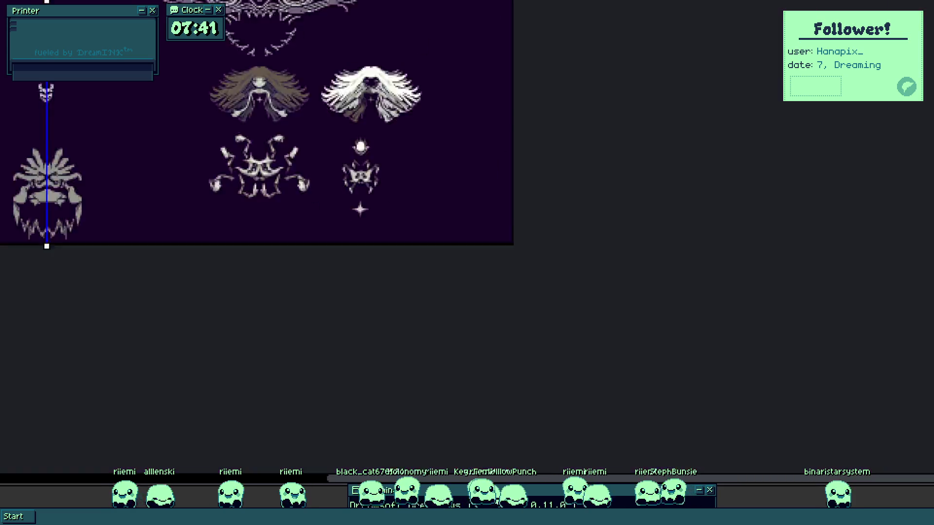
{"action": "mouse_move", "coordinate": [123, 308]}
{"action": "left_mouse_down"}
{"action": "mouse_move", "coordinate": [266, 307]}
{"action": "mouse_move", "coordinate": [539, 242]}
{"action": "left_mouse_up"}
{"action": "scroll", "coordinate": [266, 194], "scroll_direction": "up", "scroll_amount": 10}
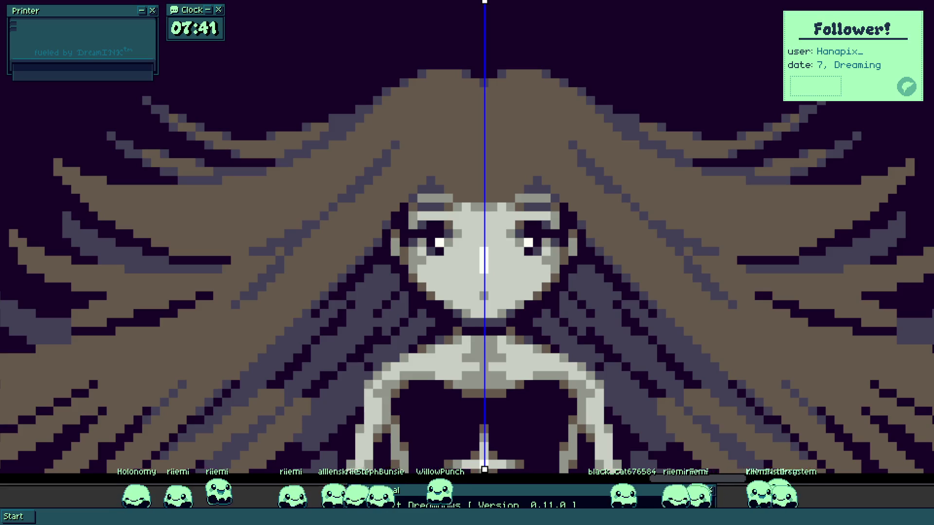
{"action": "scroll", "coordinate": [229, 202], "scroll_direction": "up", "scroll_amount": 2}
{"action": "mouse_move", "coordinate": [229, 202]}
{"action": "left_mouse_down"}
{"action": "mouse_move", "coordinate": [254, 253]}
{"action": "mouse_move", "coordinate": [211, 255]}
{"action": "left_mouse_up"}
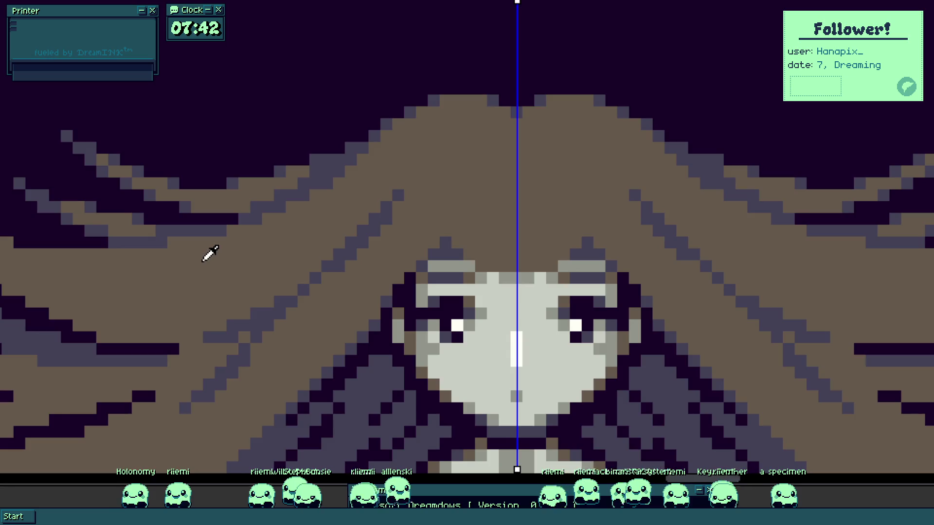
{"action": "scroll", "coordinate": [210, 253], "scroll_direction": "up", "scroll_amount": 2}
{"action": "scroll", "coordinate": [148, 205], "scroll_direction": "down", "scroll_amount": 2}
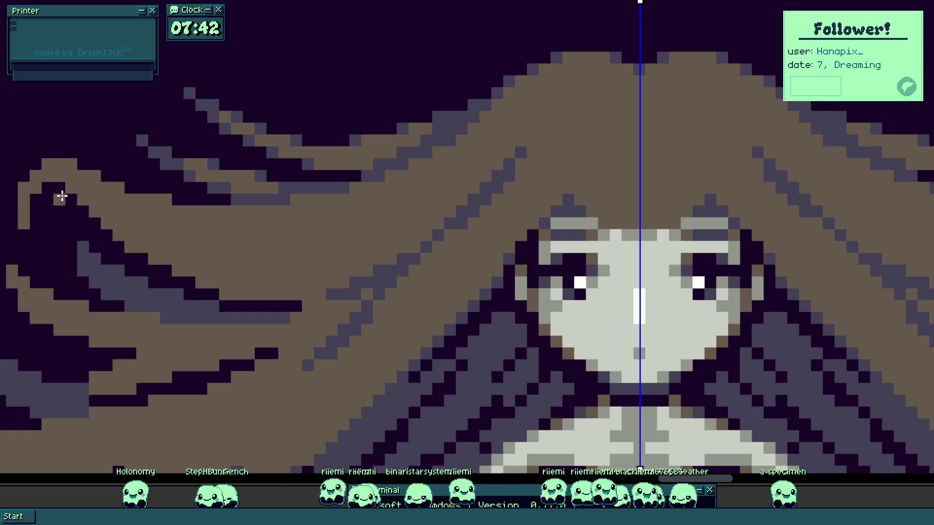
{"action": "scroll", "coordinate": [69, 195], "scroll_direction": "down", "scroll_amount": 4}
{"action": "scroll", "coordinate": [123, 207], "scroll_direction": "up", "scroll_amount": 2}
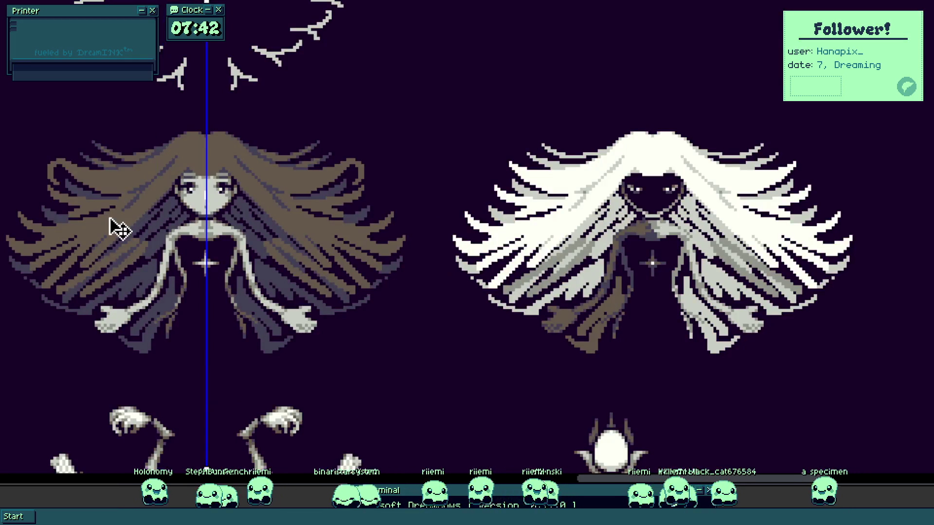
{"action": "scroll", "coordinate": [159, 195], "scroll_direction": "up", "scroll_amount": 2}
{"action": "left_click", "coordinate": [96, 313]}
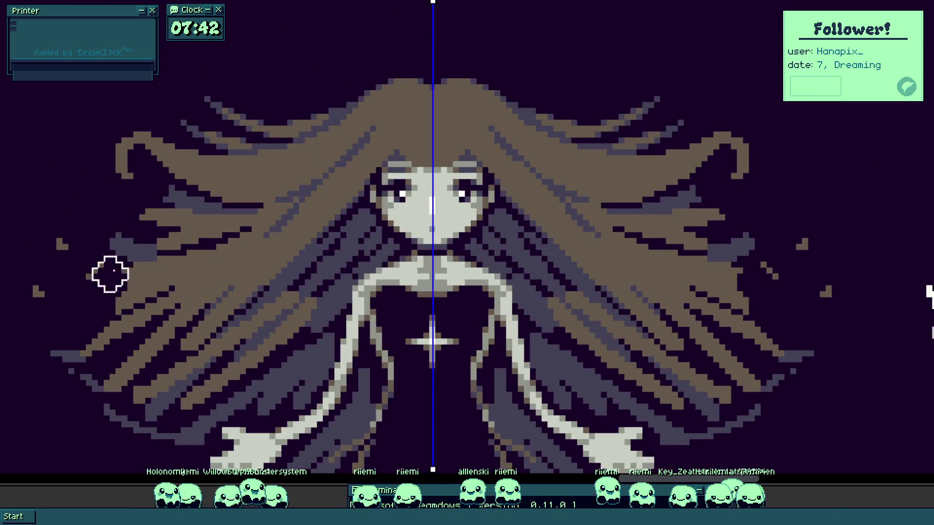
{"action": "left_click", "coordinate": [105, 287]}
{"action": "left_click", "coordinate": [109, 351]}
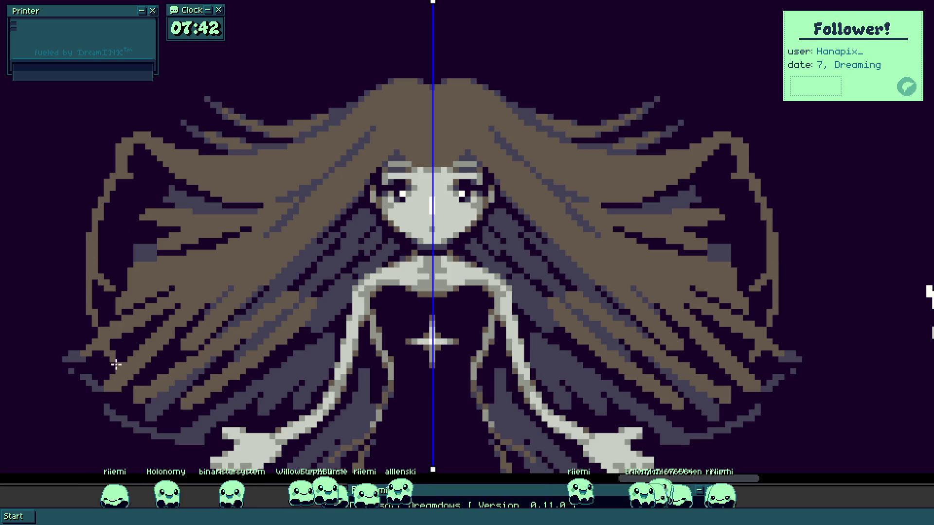
{"action": "scroll", "coordinate": [152, 290], "scroll_direction": "down", "scroll_amount": 1}
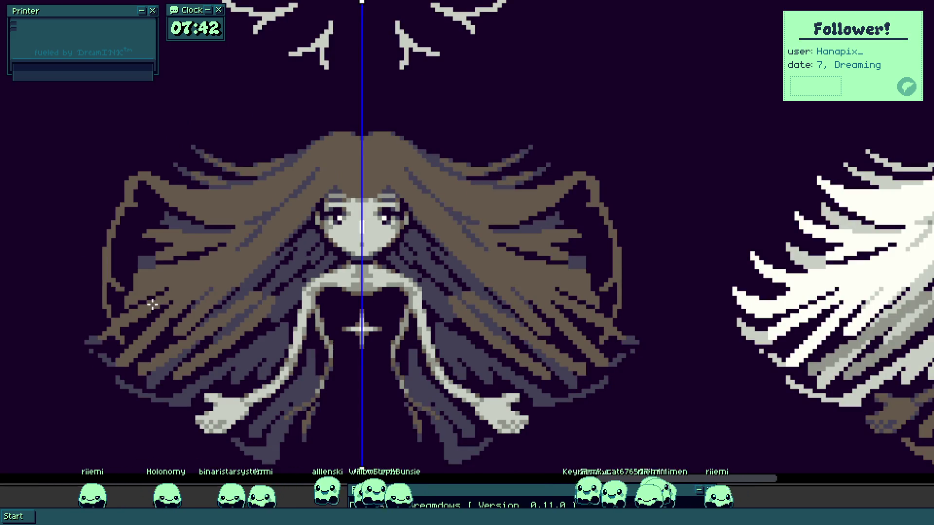
{"action": "key", "text": "ctrl+z"}
{"action": "key", "text": "ctrl+z"}
{"action": "key", "text": "ctrl+z"}
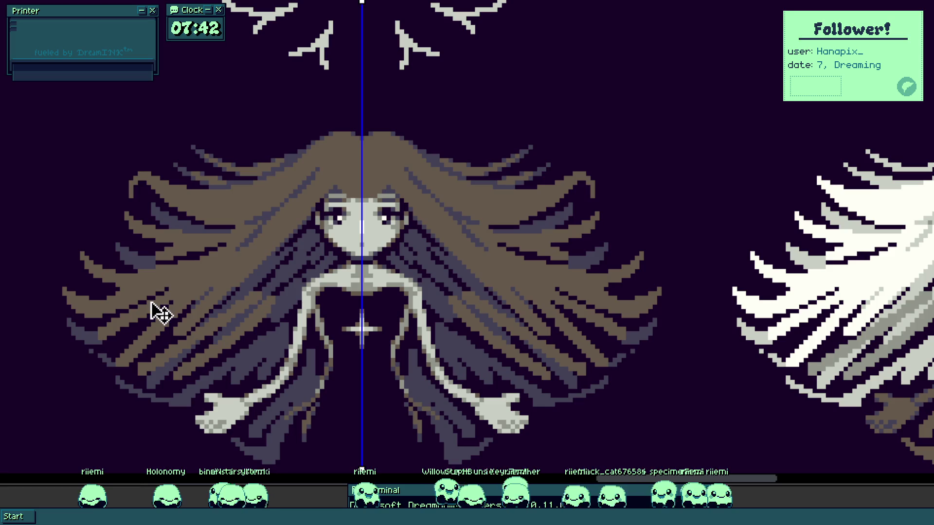
- Extend the dark hair band, add dark purple pixels and tan pixels along the left edge
{"action": "scroll", "coordinate": [115, 194], "scroll_direction": "up", "scroll_amount": 5}
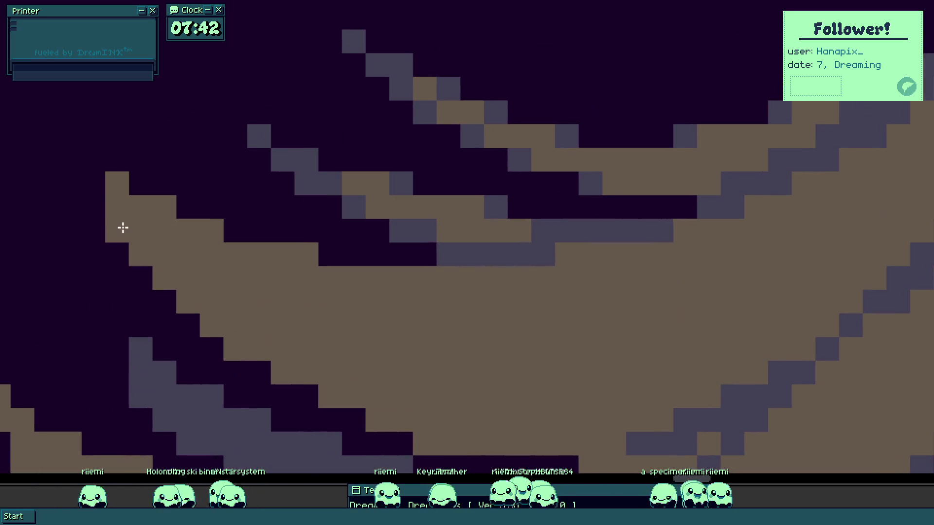
{"action": "scroll", "coordinate": [64, 267], "scroll_direction": "down", "scroll_amount": 5}
{"action": "scroll", "coordinate": [156, 317], "scroll_direction": "up", "scroll_amount": 5}
{"action": "scroll", "coordinate": [97, 279], "scroll_direction": "down", "scroll_amount": 5}
{"action": "scroll", "coordinate": [48, 256], "scroll_direction": "up", "scroll_amount": 1}
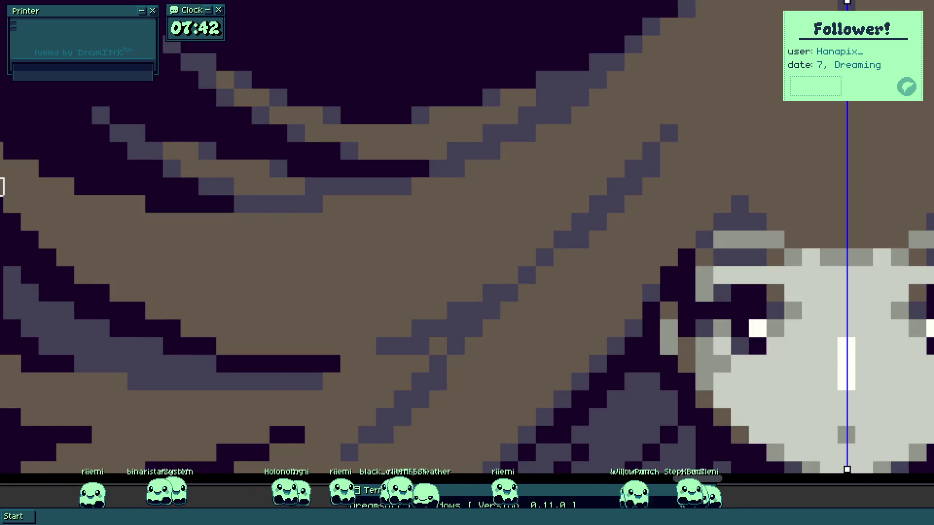
{"action": "mouse_move", "coordinate": [83, 275]}
{"action": "left_mouse_down"}
{"action": "mouse_move", "coordinate": [279, 347]}
{"action": "mouse_move", "coordinate": [349, 346]}
{"action": "mouse_move", "coordinate": [402, 327]}
{"action": "mouse_move", "coordinate": [386, 327]}
{"action": "mouse_move", "coordinate": [367, 346]}
{"action": "left_mouse_up"}
{"action": "left_click_drag", "start_coordinate": [421, 311], "coordinate": [438, 311]}
{"action": "scroll", "coordinate": [155, 294], "scroll_direction": "up", "scroll_amount": 1}
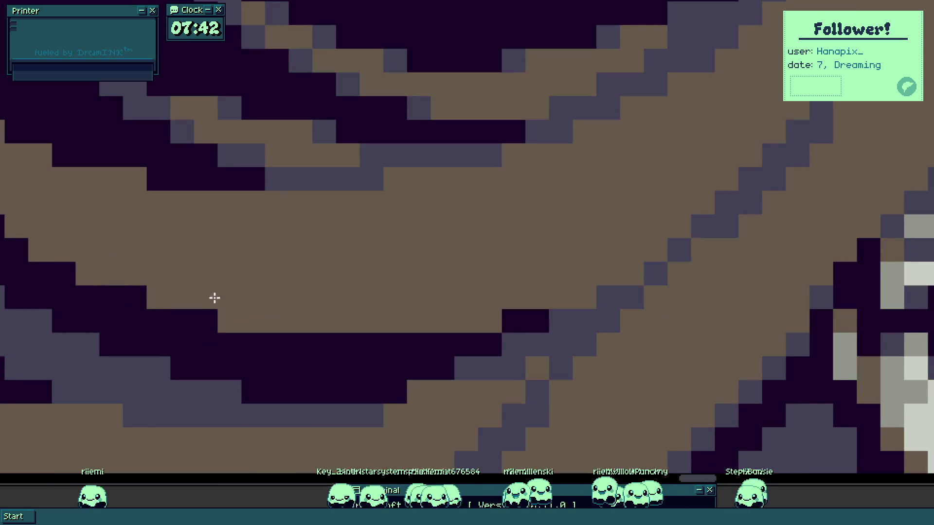
{"action": "scroll", "coordinate": [204, 340], "scroll_direction": "up", "scroll_amount": 3}
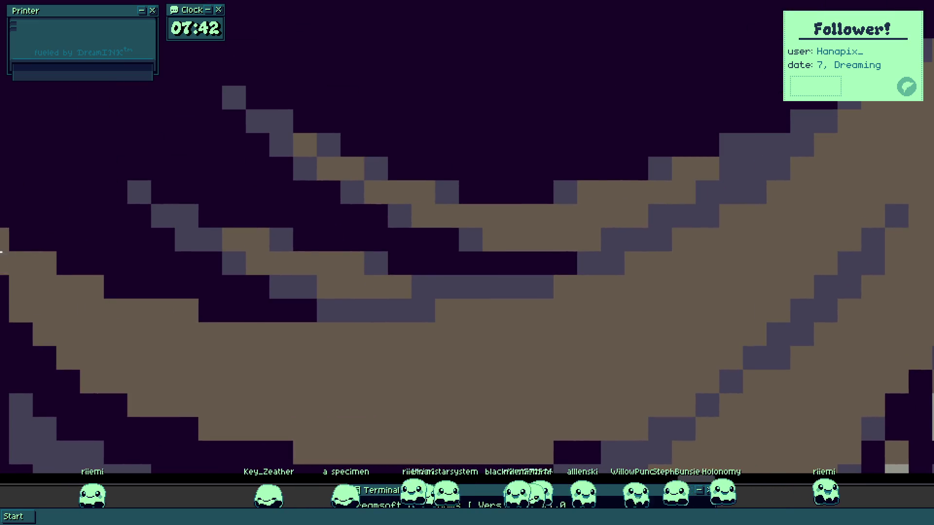
{"action": "mouse_move", "coordinate": [17, 240]}
{"action": "left_mouse_down"}
{"action": "mouse_move", "coordinate": [25, 239]}
{"action": "mouse_move", "coordinate": [2, 190]}
{"action": "mouse_move", "coordinate": [29, 241]}
{"action": "mouse_move", "coordinate": [71, 265]}
{"action": "mouse_move", "coordinate": [130, 290]}
{"action": "mouse_move", "coordinate": [242, 311]}
{"action": "left_mouse_up"}
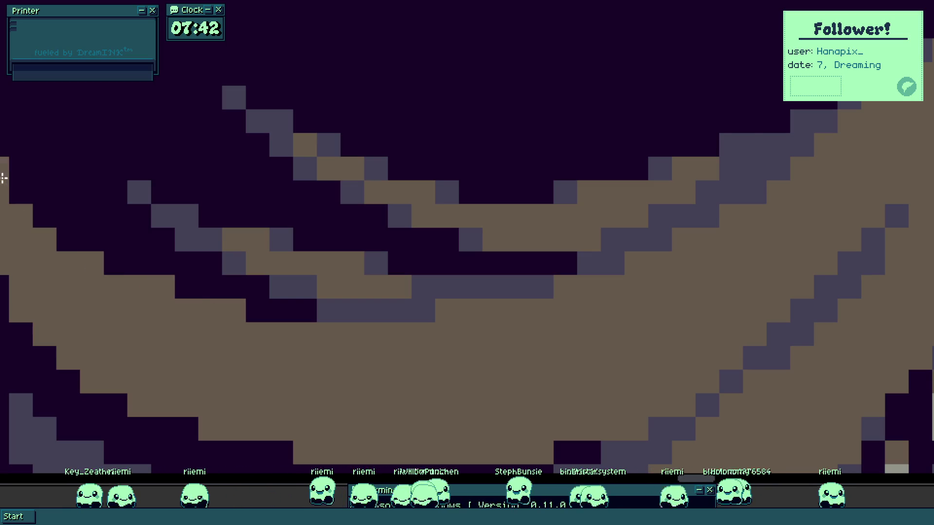
{"action": "key", "text": "ctrl+0"}
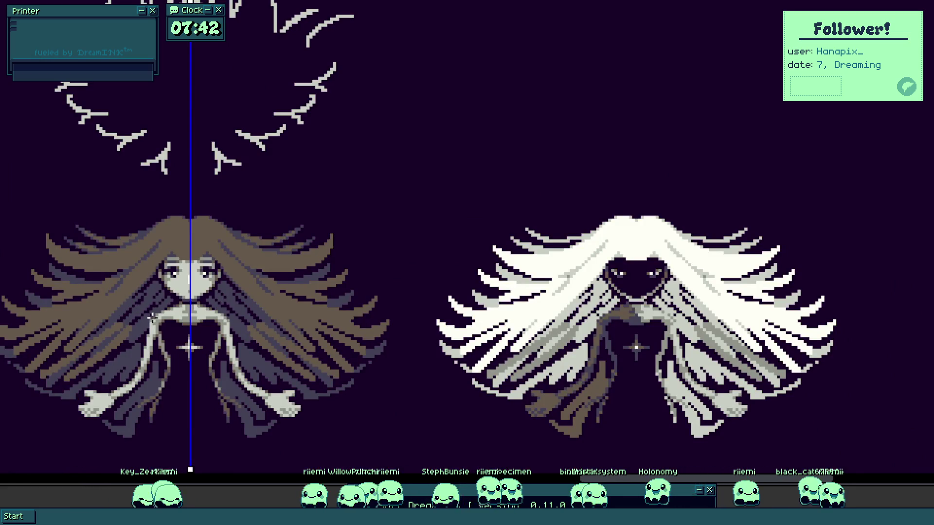
- Paint grey and purple-grey pixels along the girl's diagonal hair strand
{"action": "left_click_drag", "start_coordinate": [108, 313], "coordinate": [179, 306]}
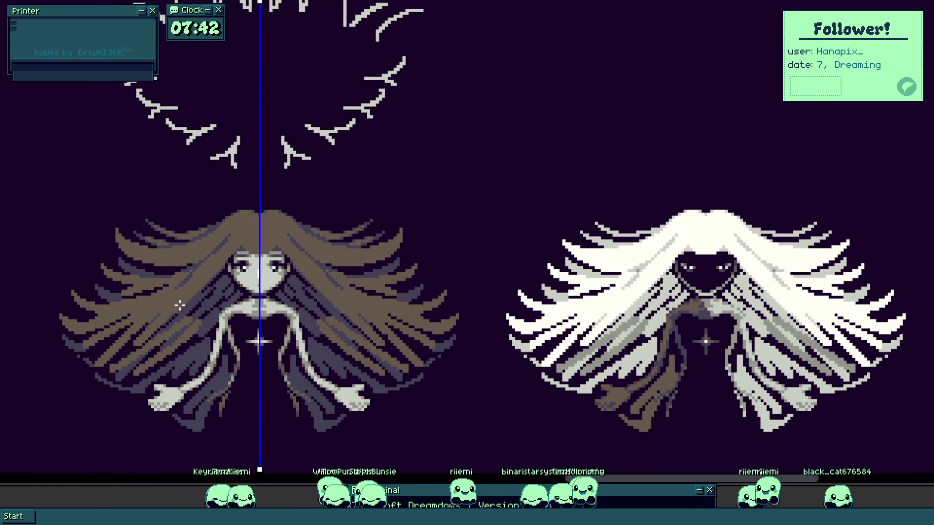
{"action": "scroll", "coordinate": [168, 277], "scroll_direction": "up", "scroll_amount": 5}
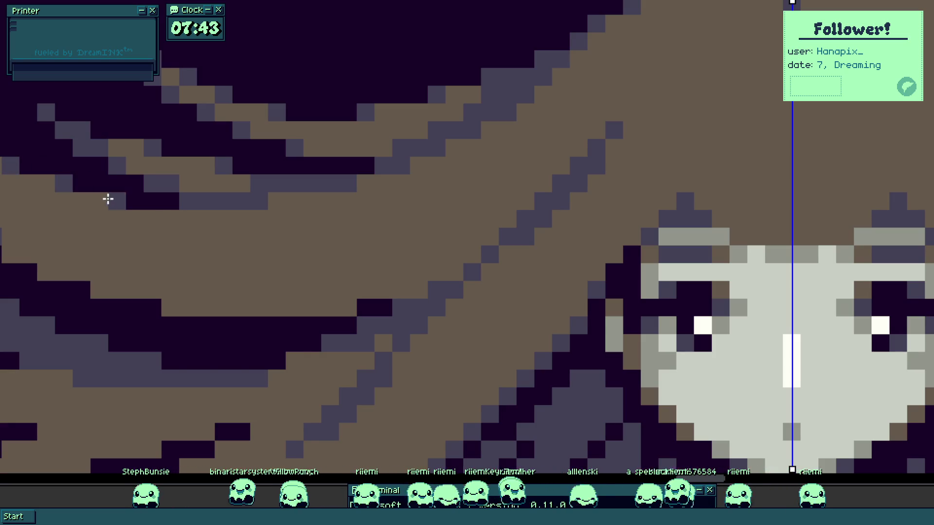
{"action": "scroll", "coordinate": [170, 248], "scroll_direction": "down", "scroll_amount": 5}
{"action": "scroll", "coordinate": [102, 189], "scroll_direction": "up", "scroll_amount": 10}
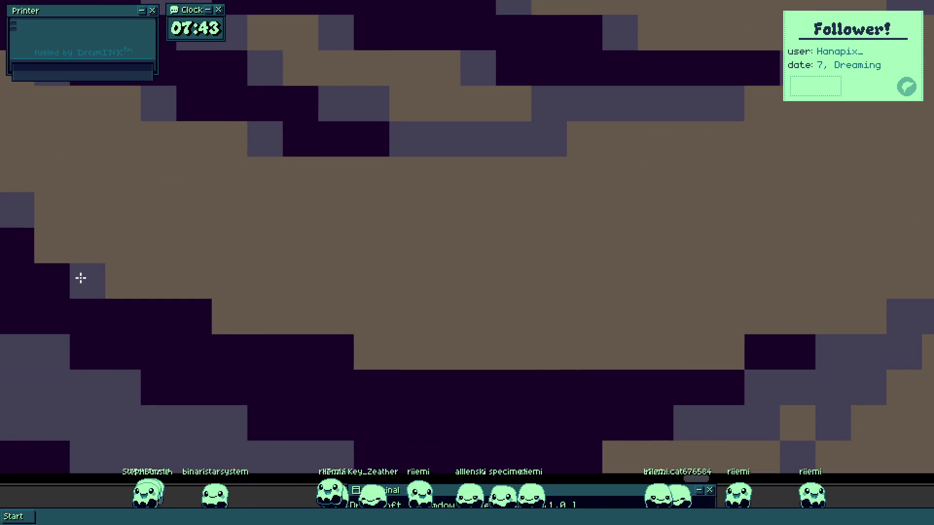
{"action": "left_click", "coordinate": [194, 319]}
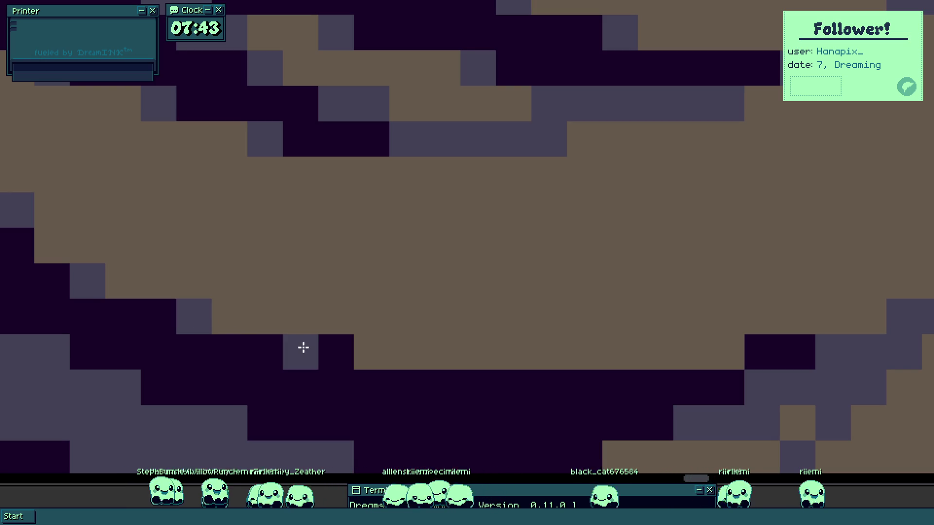
{"action": "left_click", "coordinate": [336, 351]}
{"action": "scroll", "coordinate": [492, 341], "scroll_direction": "right", "scroll_amount": 5}
{"action": "left_click", "coordinate": [551, 302]}
{"action": "left_click", "coordinate": [583, 299]}
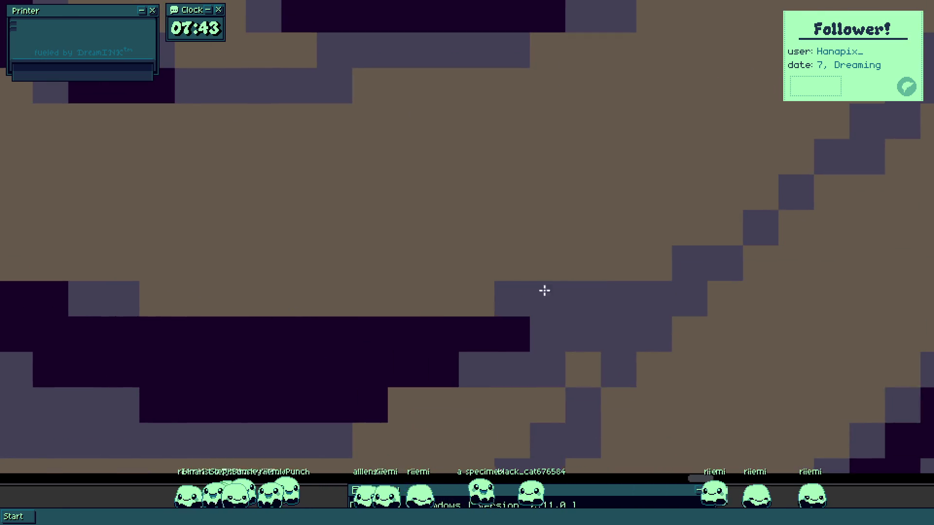
{"action": "left_click", "coordinate": [657, 275]}
{"action": "left_click", "coordinate": [730, 233]}
{"action": "left_click_drag", "start_coordinate": [740, 234], "coordinate": [392, 374]}
{"action": "left_click", "coordinate": [457, 316]}
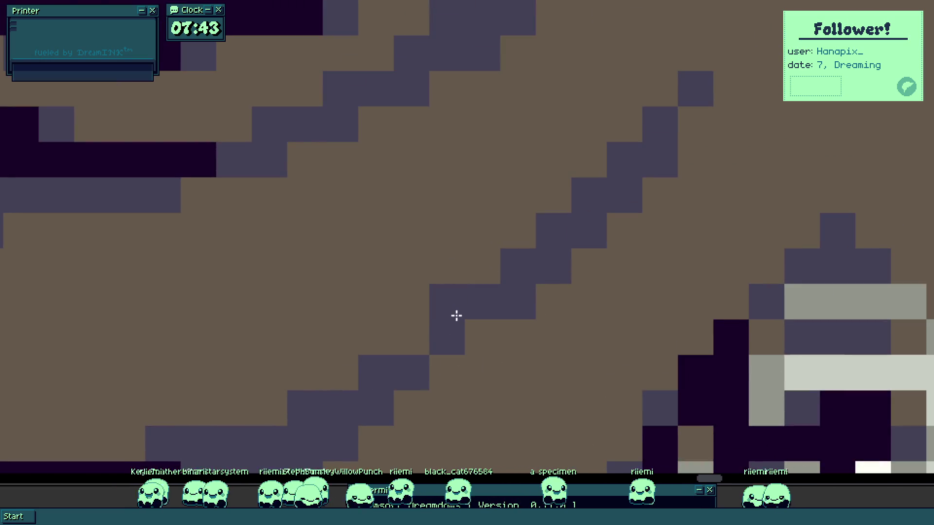
{"action": "scroll", "coordinate": [232, 432], "scroll_direction": "up", "scroll_amount": 5}
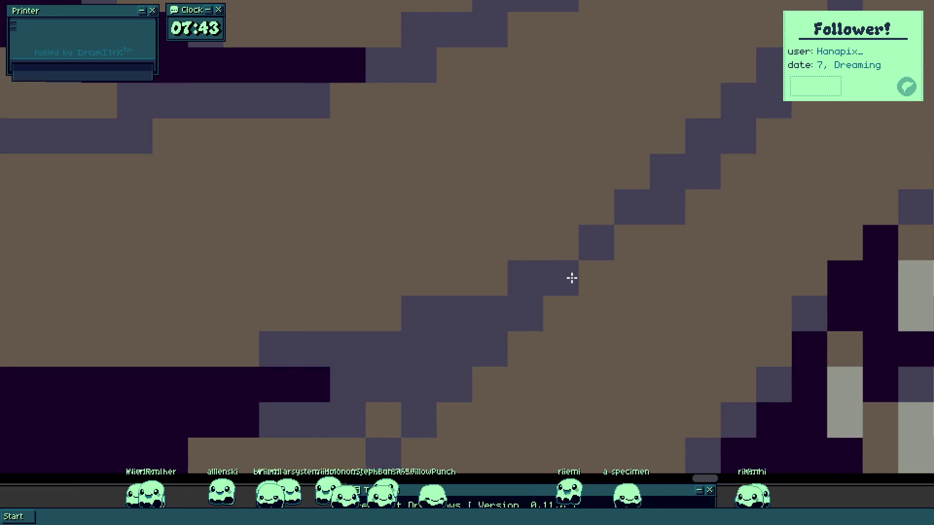
{"action": "left_click", "coordinate": [576, 256]}
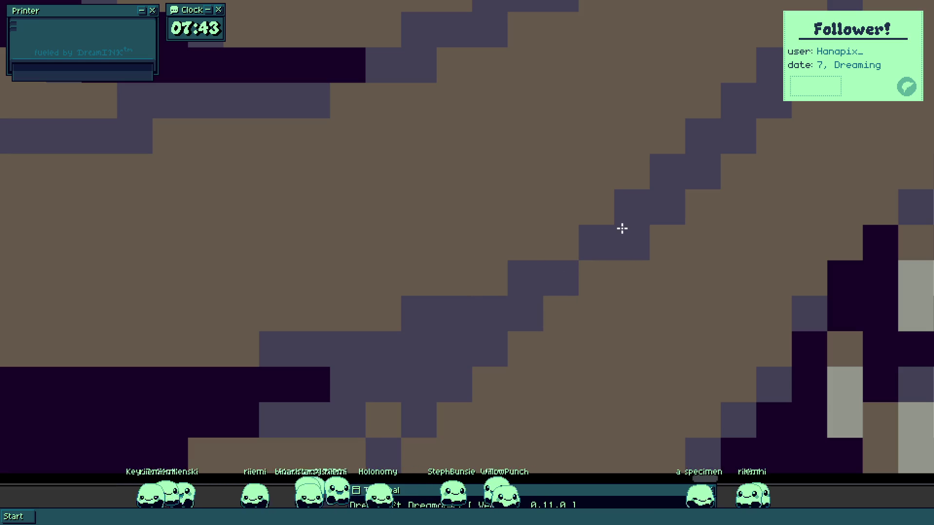
- Turn dark hair pixels grey-blue and lighten a dark patch in the left hair
{"action": "scroll", "coordinate": [621, 229], "scroll_direction": "down", "scroll_amount": 3}
{"action": "scroll", "coordinate": [551, 310], "scroll_direction": "down", "scroll_amount": 1}
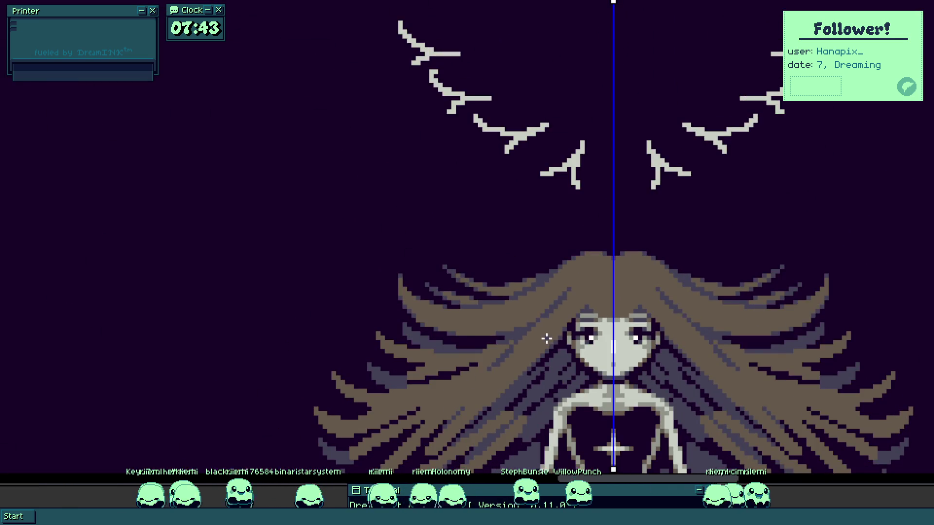
{"action": "scroll", "coordinate": [547, 339], "scroll_direction": "down", "scroll_amount": 1}
{"action": "scroll", "coordinate": [506, 347], "scroll_direction": "down", "scroll_amount": 2}
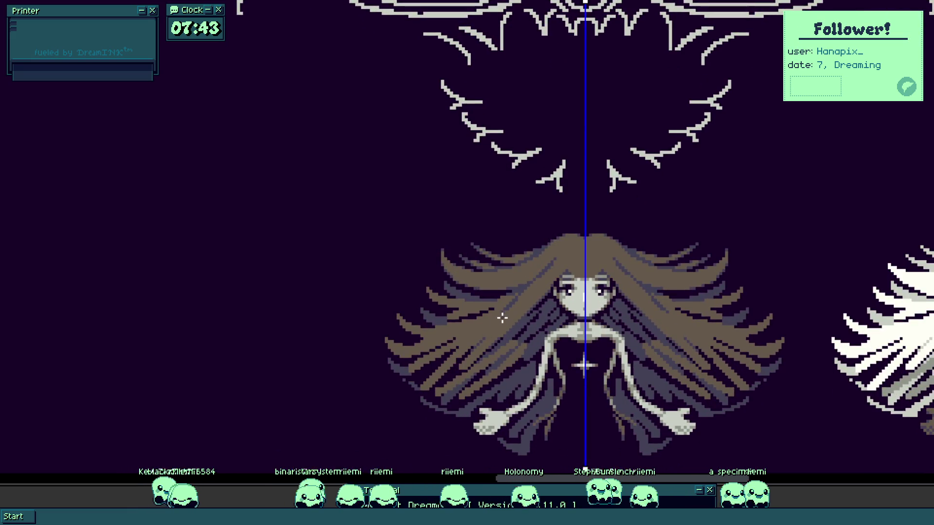
{"action": "scroll", "coordinate": [482, 294], "scroll_direction": "up", "scroll_amount": 1}
{"action": "scroll", "coordinate": [448, 288], "scroll_direction": "up", "scroll_amount": 2}
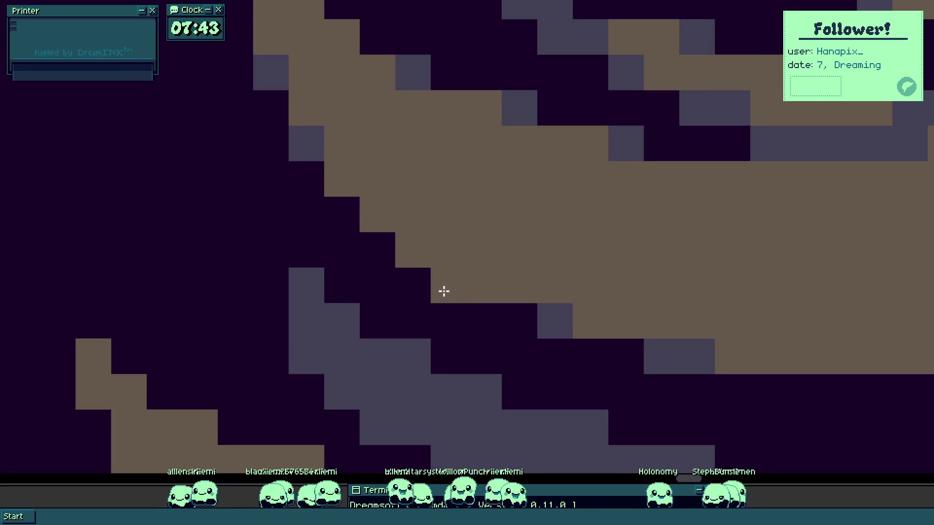
{"action": "scroll", "coordinate": [444, 290], "scroll_direction": "down", "scroll_amount": 2}
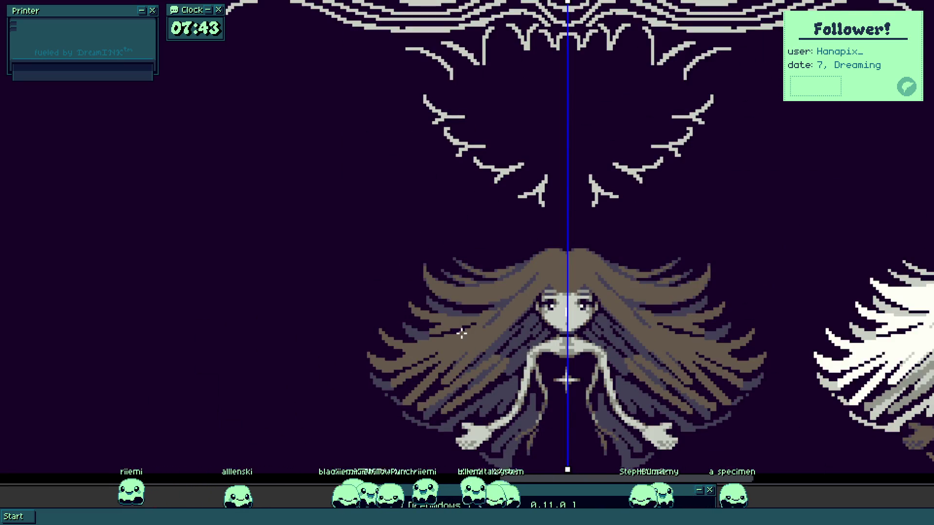
{"action": "scroll", "coordinate": [462, 333], "scroll_direction": "up", "scroll_amount": 3}
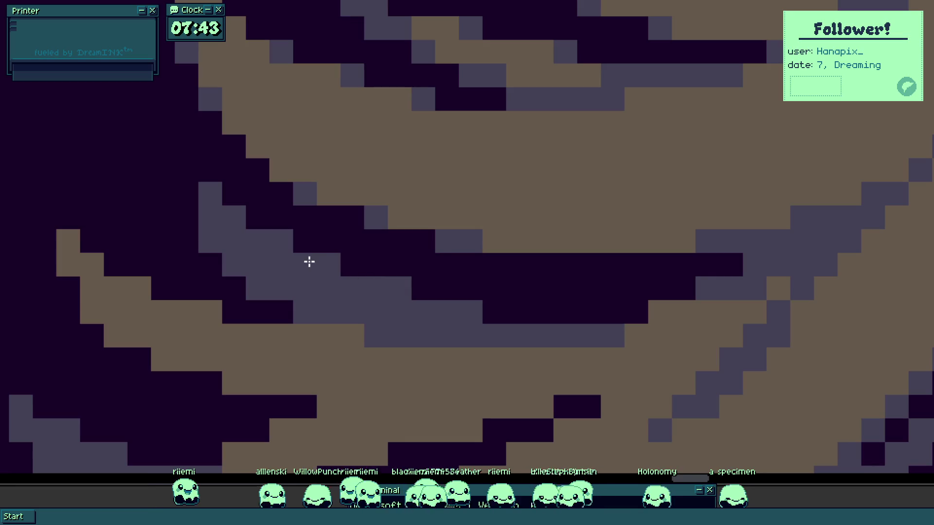
{"action": "left_click_drag", "start_coordinate": [322, 254], "coordinate": [369, 297]}
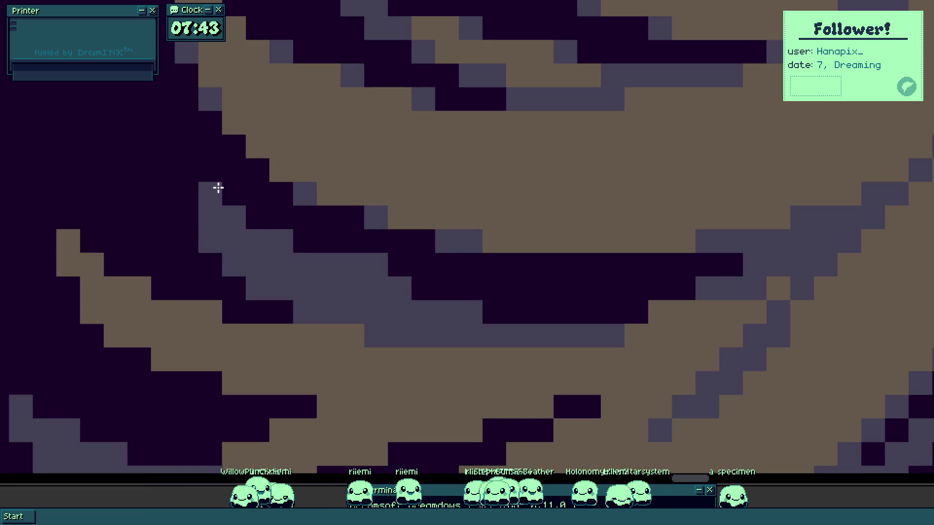
{"action": "scroll", "coordinate": [206, 188], "scroll_direction": "down", "scroll_amount": 2}
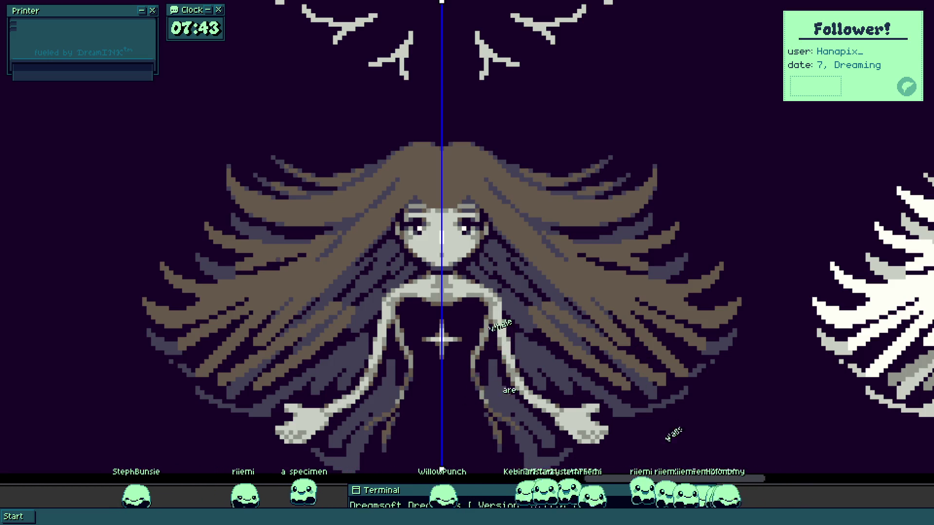
{"action": "scroll", "coordinate": [189, 195], "scroll_direction": "up", "scroll_amount": 5}
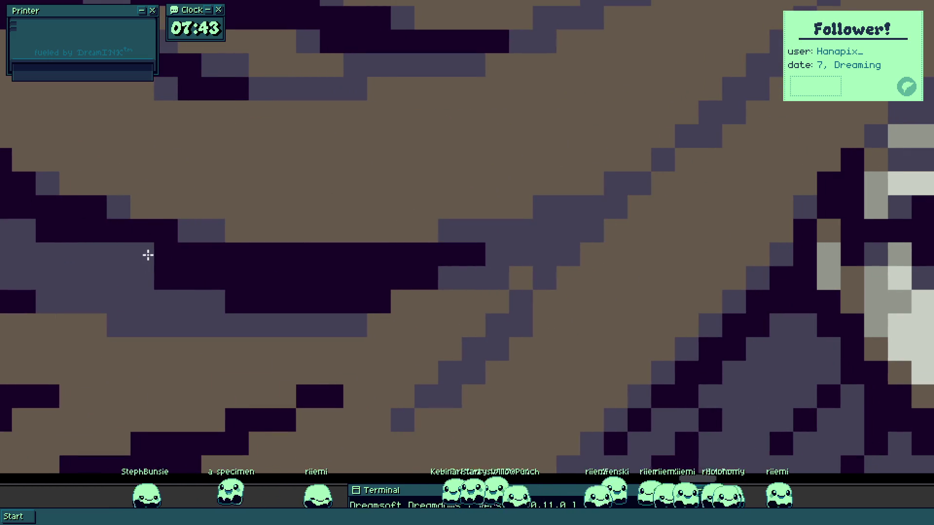
{"action": "mouse_move", "coordinate": [205, 256]}
{"action": "left_mouse_down"}
{"action": "mouse_move", "coordinate": [56, 236]}
{"action": "mouse_move", "coordinate": [71, 236]}
{"action": "mouse_move", "coordinate": [5, 209]}
{"action": "left_mouse_up"}
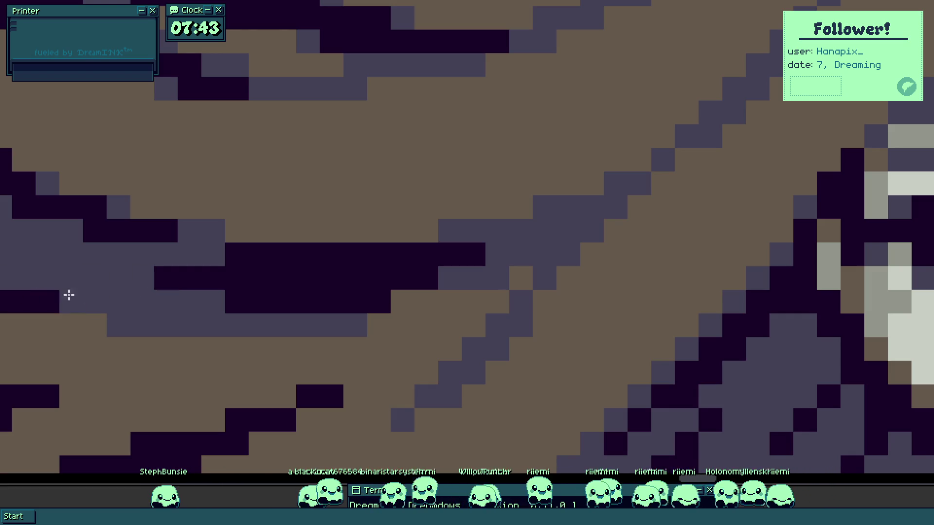
{"action": "mouse_move", "coordinate": [56, 304]}
{"action": "left_mouse_down"}
{"action": "mouse_move", "coordinate": [173, 273]}
{"action": "mouse_move", "coordinate": [337, 264]}
{"action": "left_mouse_up"}
{"action": "scroll", "coordinate": [289, 301], "scroll_direction": "down", "scroll_amount": 5}
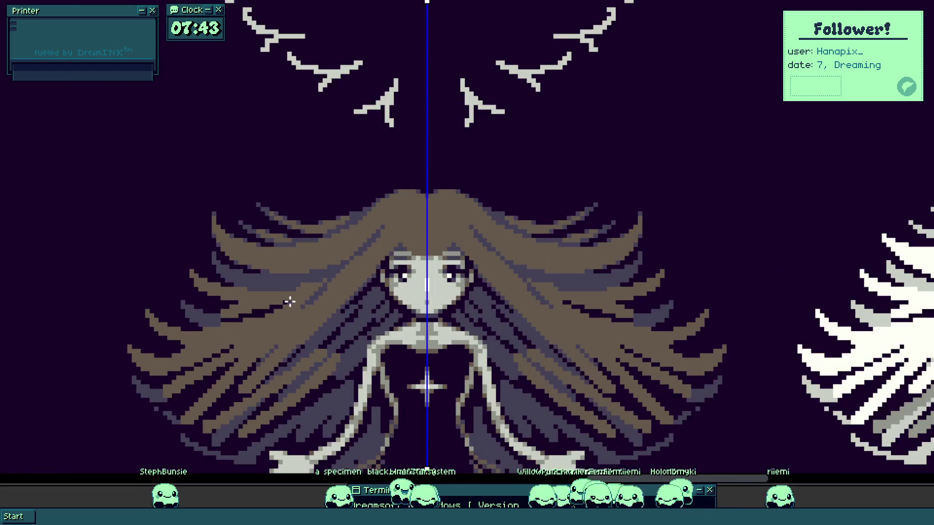
{"action": "scroll", "coordinate": [292, 295], "scroll_direction": "down", "scroll_amount": 2}
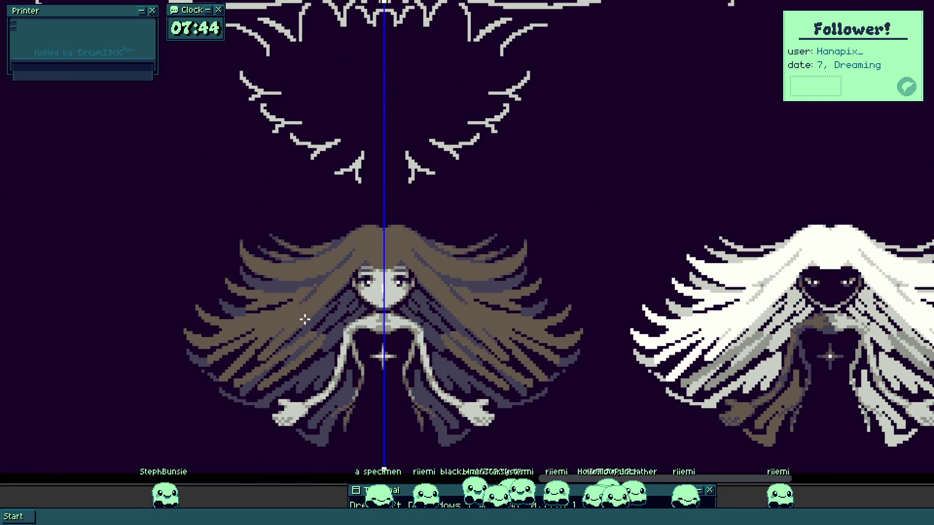
- Add a dark purple pixel and brown pixels, reshaping the stepped hair strand edges
{"action": "mouse_move", "coordinate": [304, 319]}
{"action": "left_mouse_down"}
{"action": "mouse_move", "coordinate": [334, 271]}
{"action": "mouse_move", "coordinate": [328, 280]}
{"action": "left_mouse_up"}
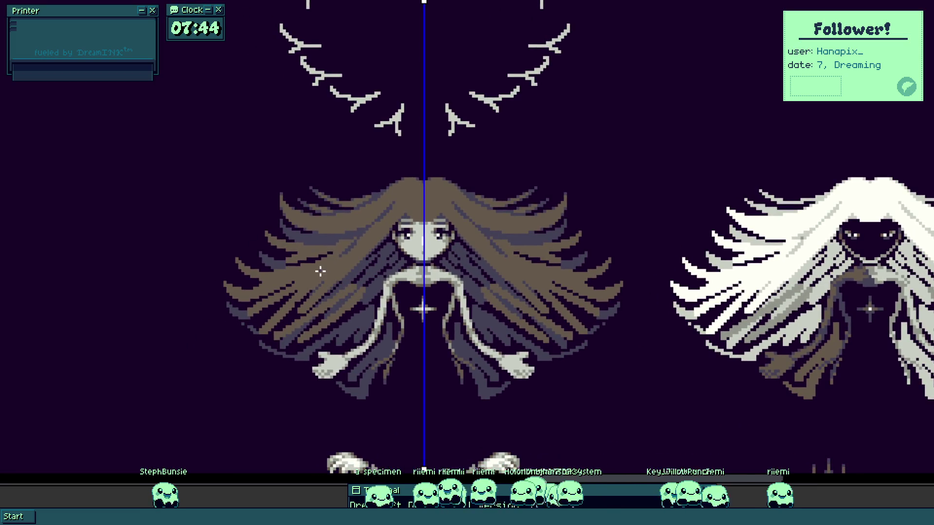
{"action": "scroll", "coordinate": [320, 272], "scroll_direction": "up", "scroll_amount": 6}
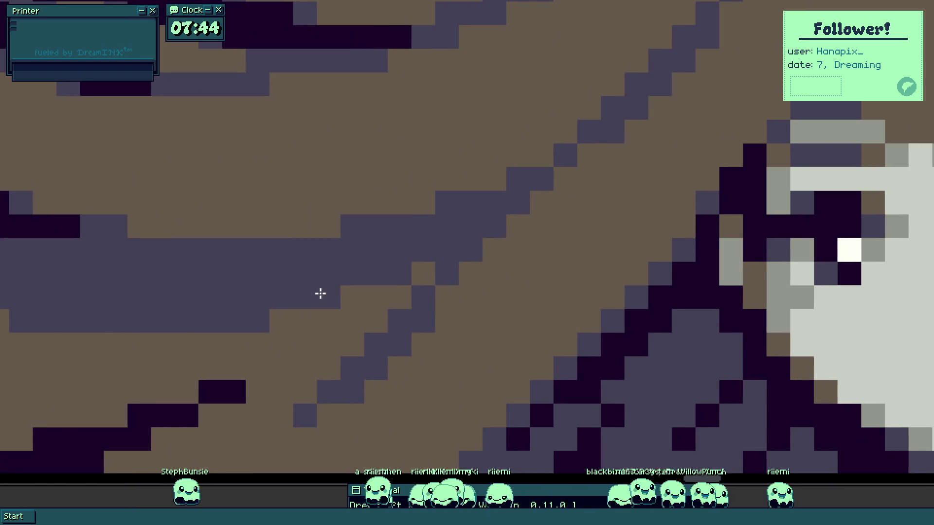
{"action": "left_click", "coordinate": [417, 281]}
{"action": "scroll", "coordinate": [419, 277], "scroll_direction": "down", "scroll_amount": 3}
{"action": "scroll", "coordinate": [384, 288], "scroll_direction": "up", "scroll_amount": 3}
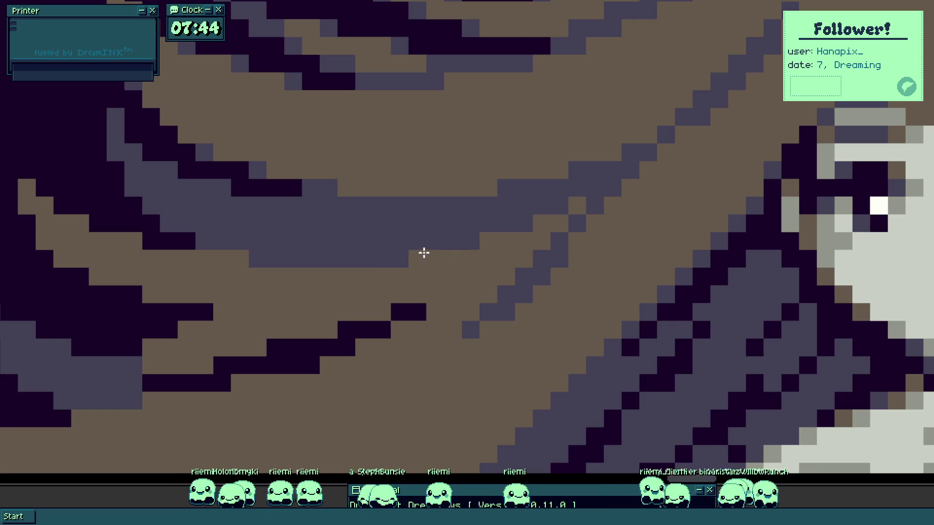
{"action": "scroll", "coordinate": [240, 270], "scroll_direction": "left", "scroll_amount": 3}
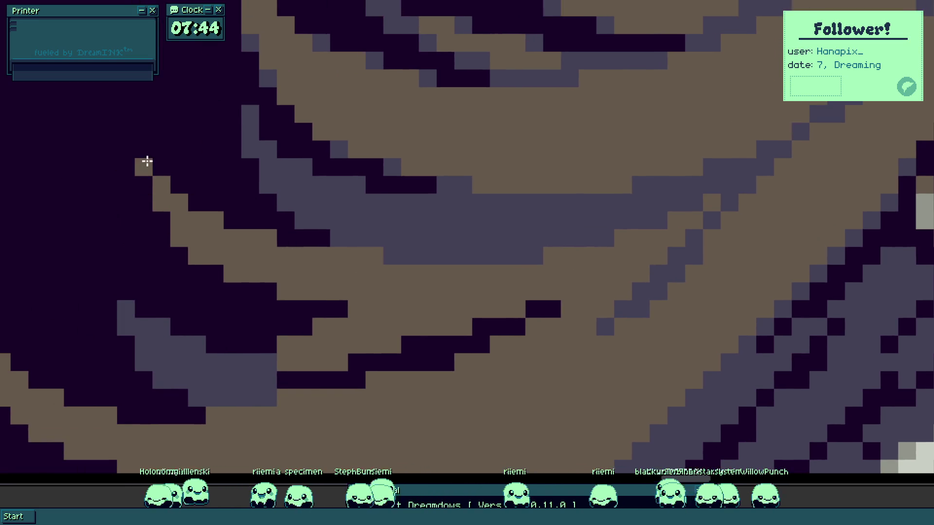
{"action": "left_click_drag", "start_coordinate": [150, 179], "coordinate": [145, 146]}
{"action": "mouse_move", "coordinate": [180, 260]}
{"action": "left_mouse_down"}
{"action": "mouse_move", "coordinate": [254, 293]}
{"action": "mouse_move", "coordinate": [323, 304]}
{"action": "left_mouse_up"}
{"action": "left_click_drag", "start_coordinate": [290, 230], "coordinate": [252, 316]}
{"action": "left_click", "coordinate": [107, 217]}
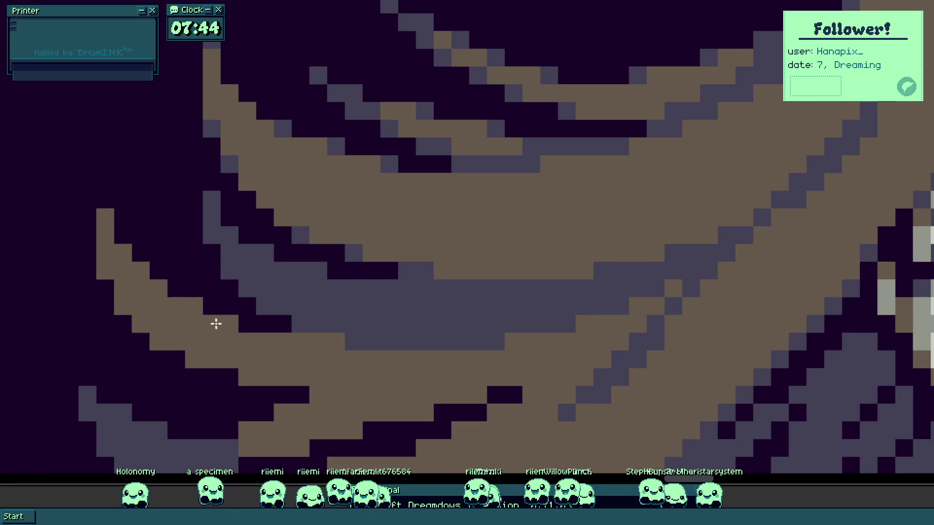
{"action": "scroll", "coordinate": [292, 323], "scroll_direction": "down", "scroll_amount": 5}
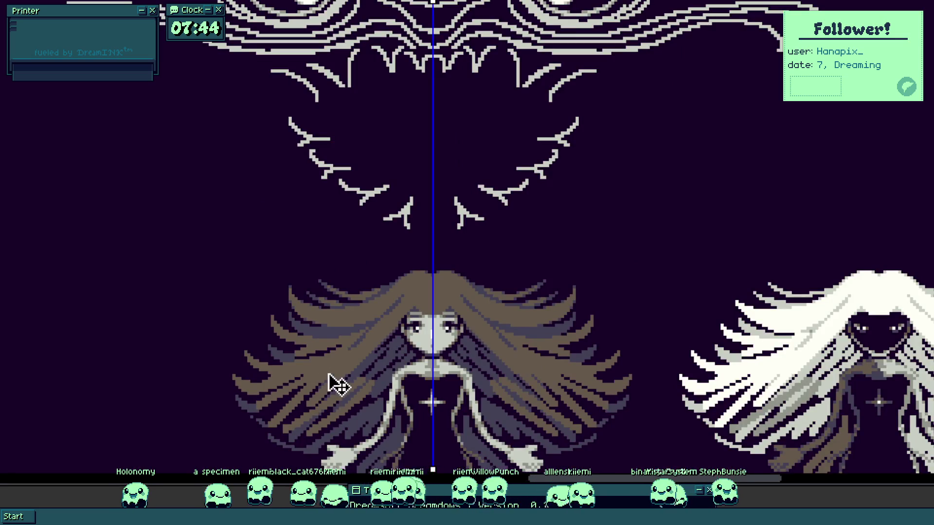
{"action": "scroll", "coordinate": [313, 354], "scroll_direction": "up", "scroll_amount": 5}
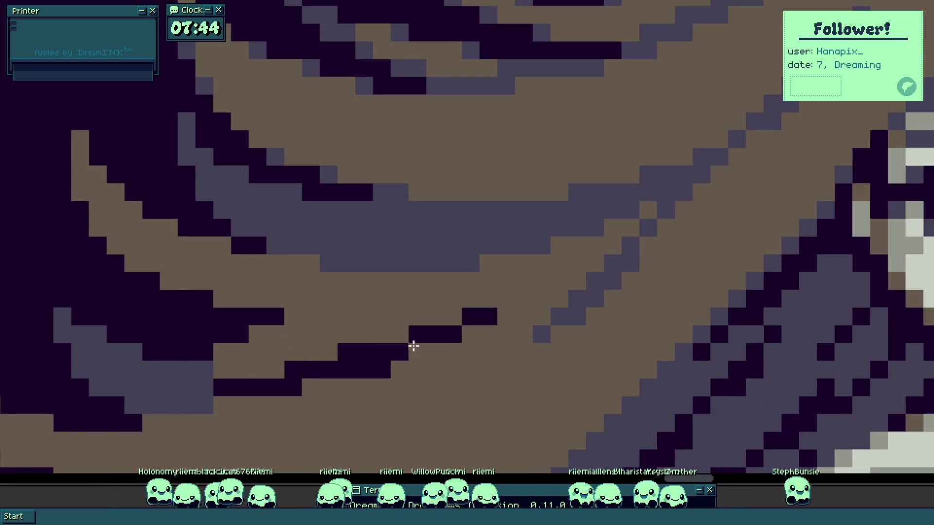
{"action": "scroll", "coordinate": [308, 340], "scroll_direction": "down", "scroll_amount": 5}
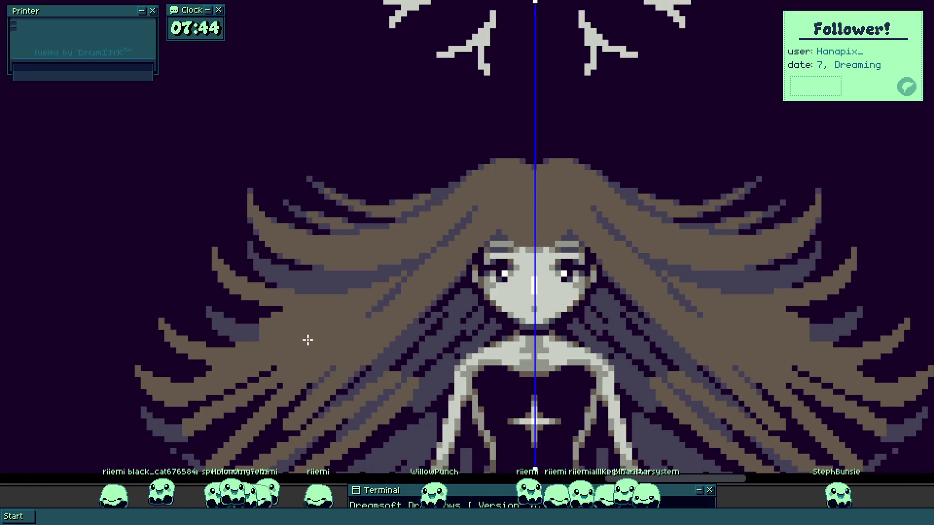
{"action": "scroll", "coordinate": [313, 340], "scroll_direction": "down", "scroll_amount": 2}
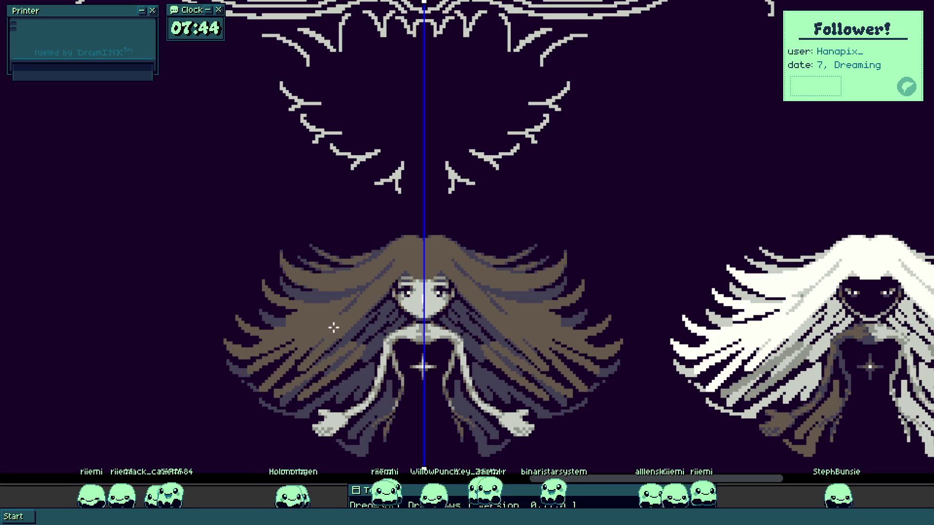
{"action": "scroll", "coordinate": [370, 316], "scroll_direction": "up", "scroll_amount": 1}
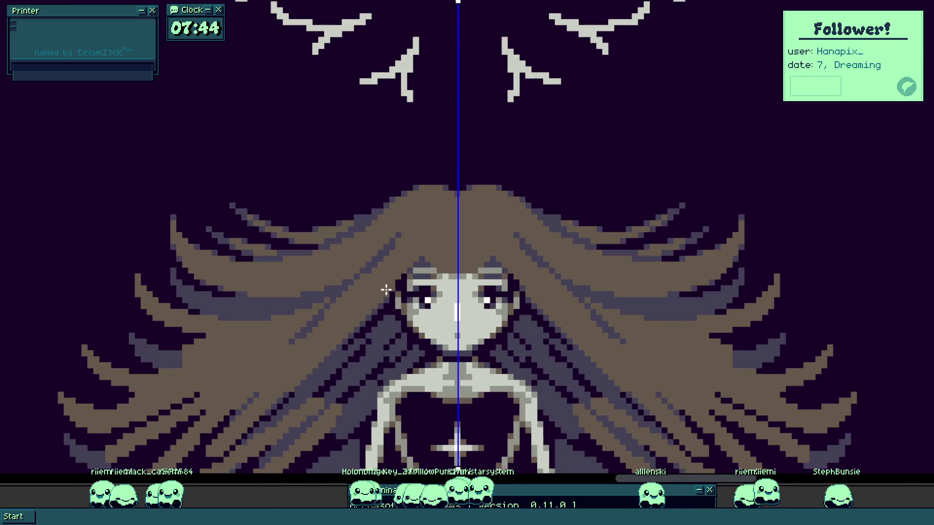
- Draw a dark purple diagonal line beside the face and darken pixels above both brows
{"action": "scroll", "coordinate": [389, 287], "scroll_direction": "up", "scroll_amount": 1}
{"action": "scroll", "coordinate": [406, 263], "scroll_direction": "up", "scroll_amount": 1}
{"action": "scroll", "coordinate": [365, 311], "scroll_direction": "up", "scroll_amount": 1}
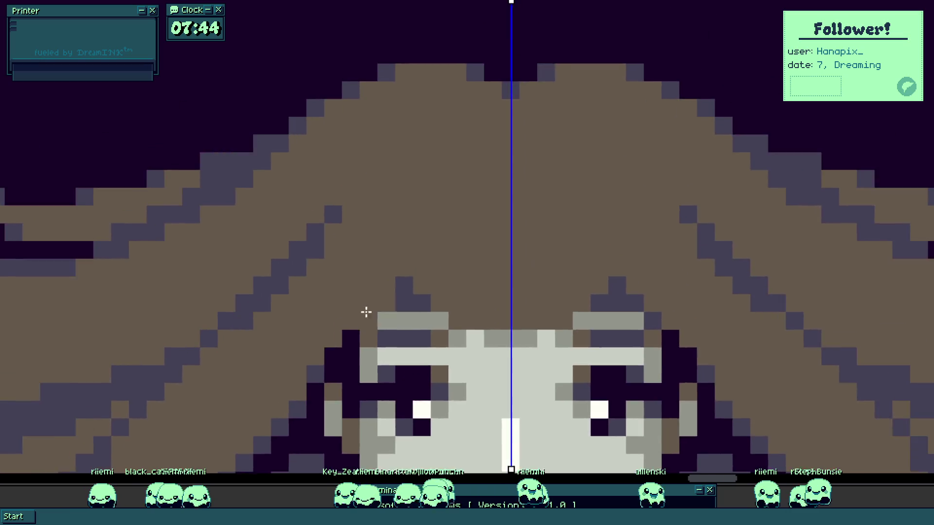
{"action": "scroll", "coordinate": [369, 280], "scroll_direction": "up", "scroll_amount": 2}
{"action": "scroll", "coordinate": [365, 297], "scroll_direction": "down", "scroll_amount": 3}
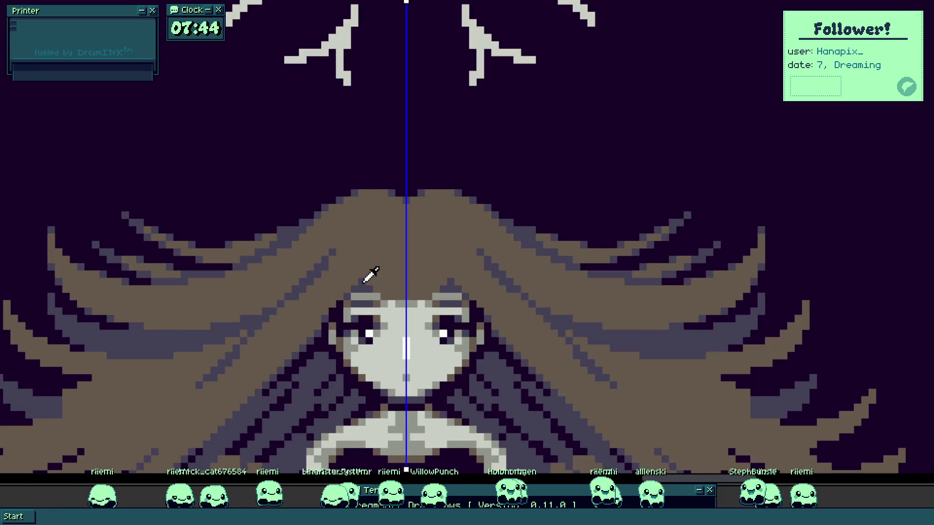
{"action": "scroll", "coordinate": [350, 290], "scroll_direction": "up", "scroll_amount": 1}
{"action": "scroll", "coordinate": [409, 198], "scroll_direction": "up", "scroll_amount": 1}
{"action": "scroll", "coordinate": [382, 250], "scroll_direction": "up", "scroll_amount": 1}
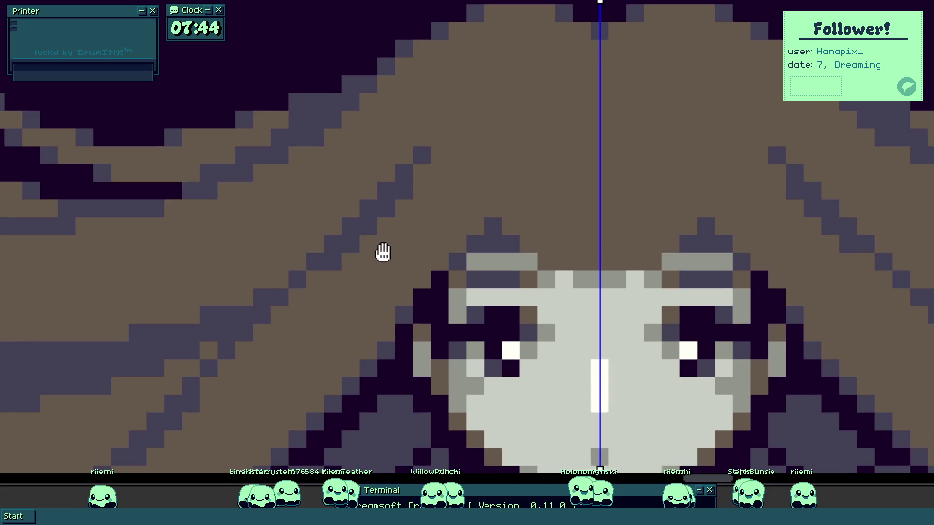
{"action": "mouse_move", "coordinate": [391, 223]}
{"action": "left_mouse_down"}
{"action": "mouse_move", "coordinate": [354, 286]}
{"action": "mouse_move", "coordinate": [471, 82]}
{"action": "left_mouse_up"}
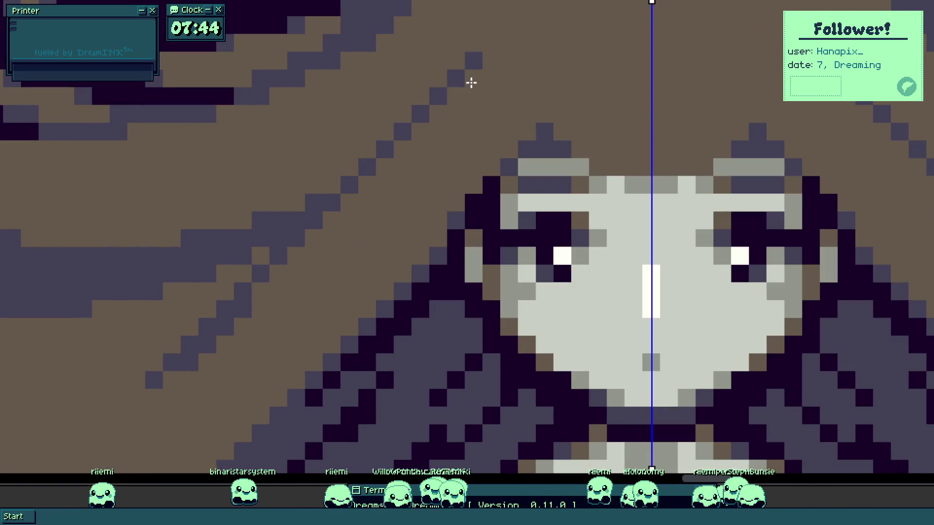
{"action": "scroll", "coordinate": [340, 229], "scroll_direction": "down", "scroll_amount": 3}
{"action": "scroll", "coordinate": [419, 243], "scroll_direction": "up", "scroll_amount": 4}
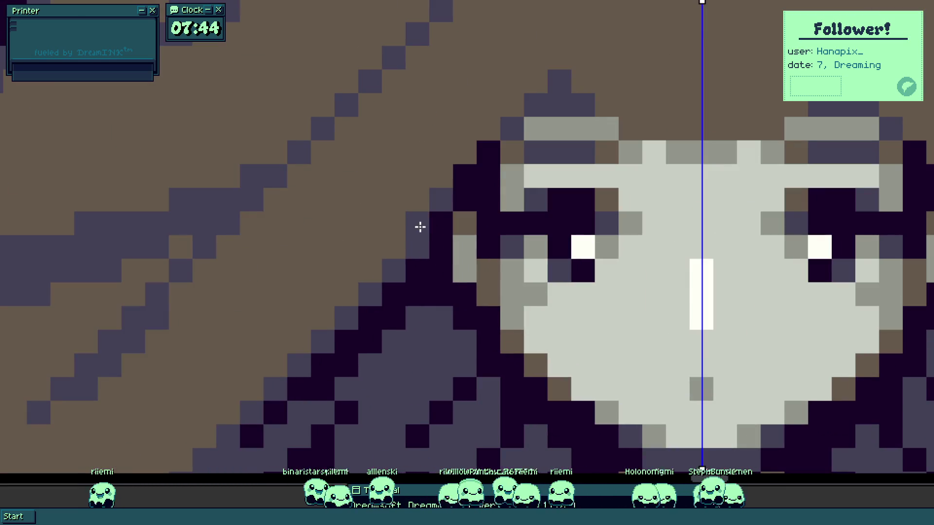
{"action": "left_click_drag", "start_coordinate": [414, 233], "coordinate": [333, 314]}
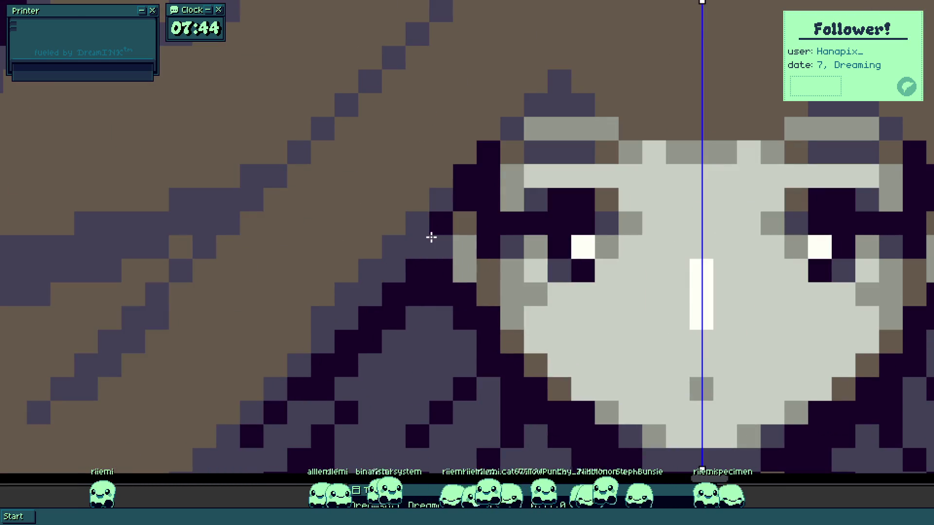
{"action": "mouse_move", "coordinate": [472, 149]}
{"action": "left_mouse_down"}
{"action": "mouse_move", "coordinate": [534, 83]}
{"action": "mouse_move", "coordinate": [582, 83]}
{"action": "mouse_move", "coordinate": [608, 104]}
{"action": "left_mouse_up"}
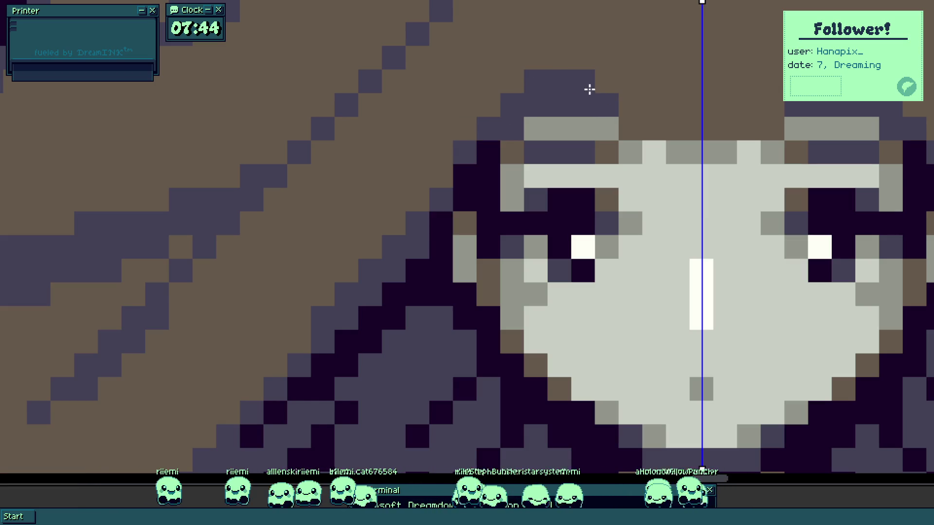
- Extend the dark area within the hair strand, then recentre the whole character
{"action": "scroll", "coordinate": [586, 88], "scroll_direction": "down", "scroll_amount": 4}
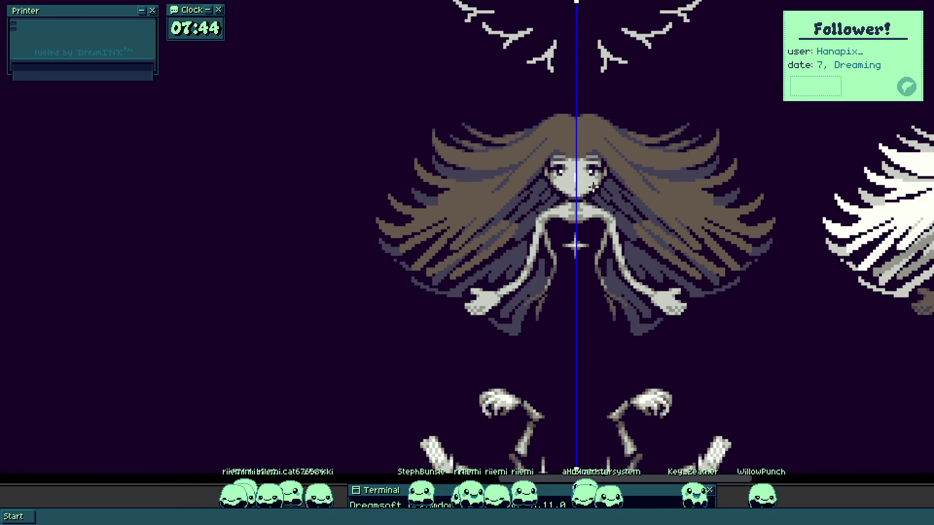
{"action": "scroll", "coordinate": [515, 177], "scroll_direction": "up", "scroll_amount": 5}
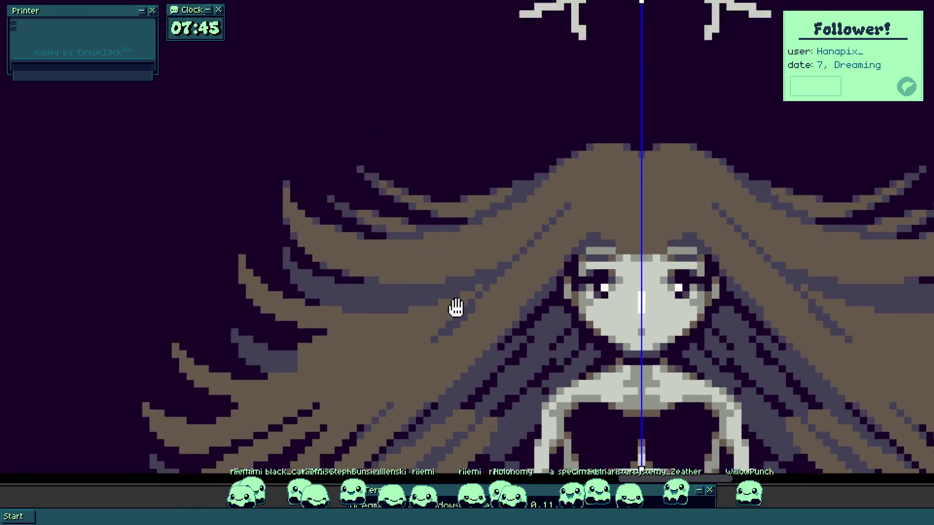
{"action": "scroll", "coordinate": [438, 291], "scroll_direction": "up", "scroll_amount": 2}
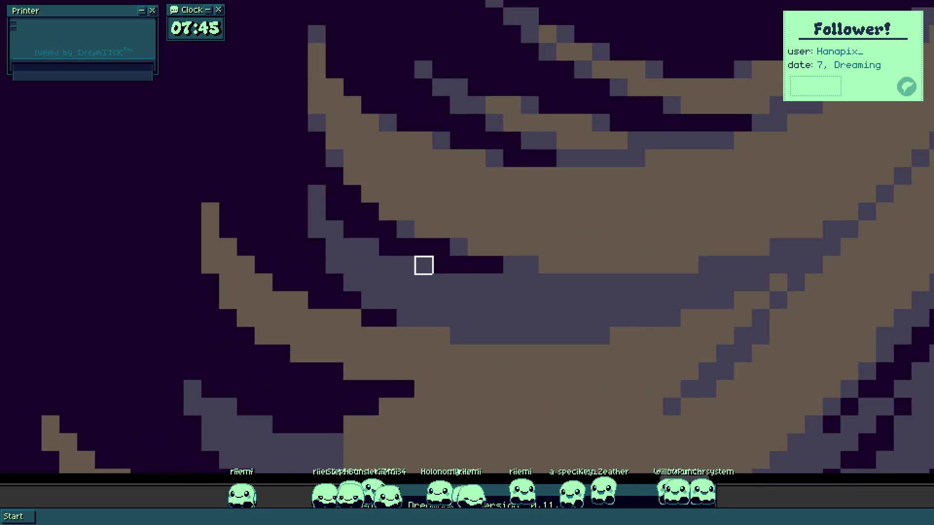
{"action": "mouse_move", "coordinate": [406, 266]}
{"action": "left_mouse_down"}
{"action": "mouse_move", "coordinate": [388, 265]}
{"action": "mouse_move", "coordinate": [424, 282]}
{"action": "mouse_move", "coordinate": [371, 300]}
{"action": "mouse_move", "coordinate": [513, 282]}
{"action": "left_mouse_up"}
{"action": "scroll", "coordinate": [567, 322], "scroll_direction": "down", "scroll_amount": 5}
{"action": "scroll", "coordinate": [566, 323], "scroll_direction": "down", "scroll_amount": 1}
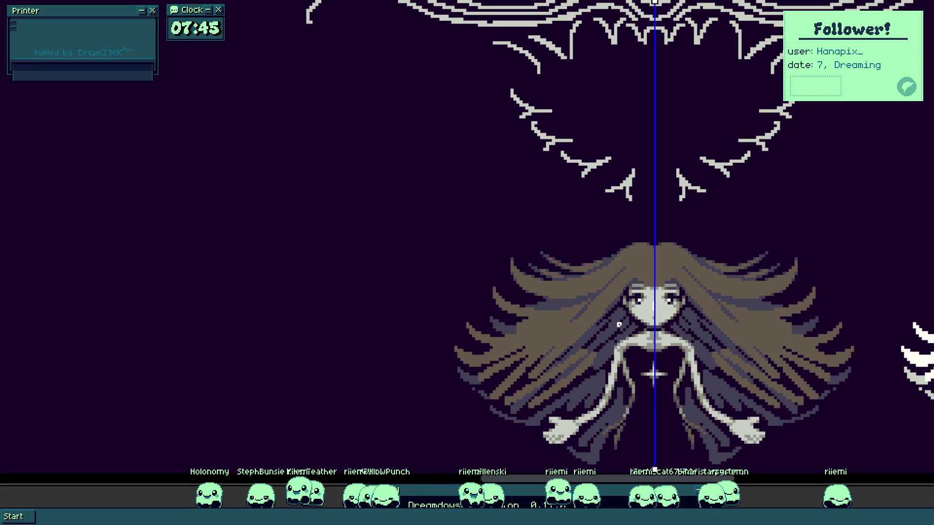
{"action": "mouse_move", "coordinate": [592, 333]}
{"action": "left_mouse_down"}
{"action": "mouse_move", "coordinate": [563, 285]}
{"action": "mouse_move", "coordinate": [491, 264]}
{"action": "left_mouse_up"}
{"action": "scroll", "coordinate": [567, 271], "scroll_direction": "up", "scroll_amount": 2}
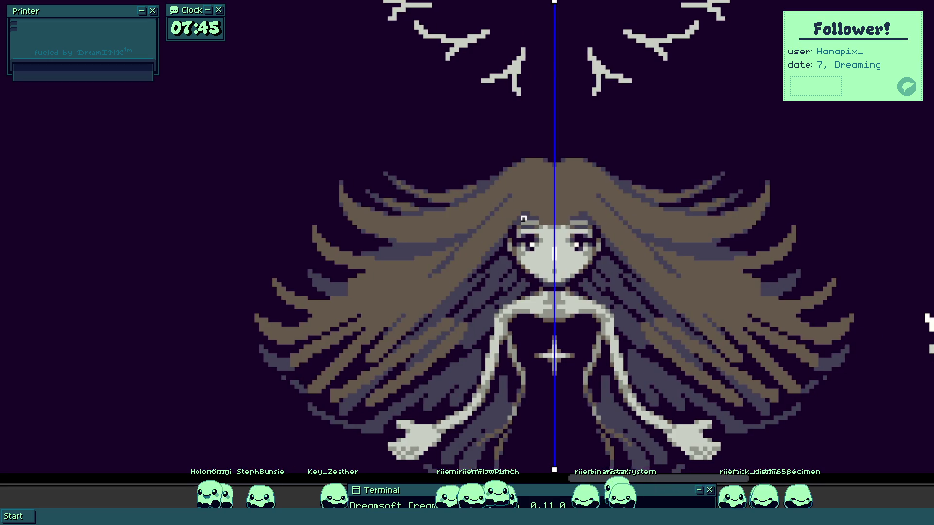
- Add four mirrored brown pixels along the inner arm edges and erase two strays
{"action": "scroll", "coordinate": [537, 188], "scroll_direction": "up", "scroll_amount": 2}
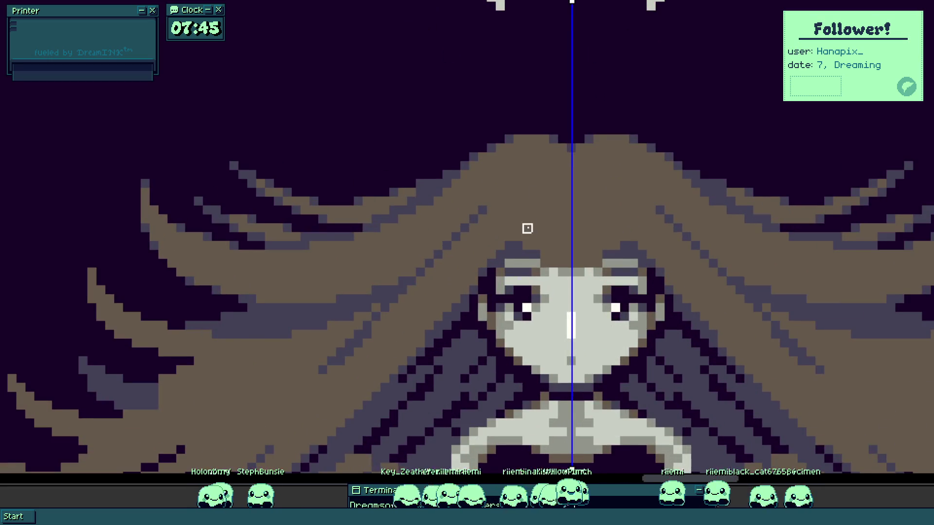
{"action": "scroll", "coordinate": [527, 228], "scroll_direction": "down", "scroll_amount": 2}
{"action": "scroll", "coordinate": [440, 248], "scroll_direction": "up", "scroll_amount": 2}
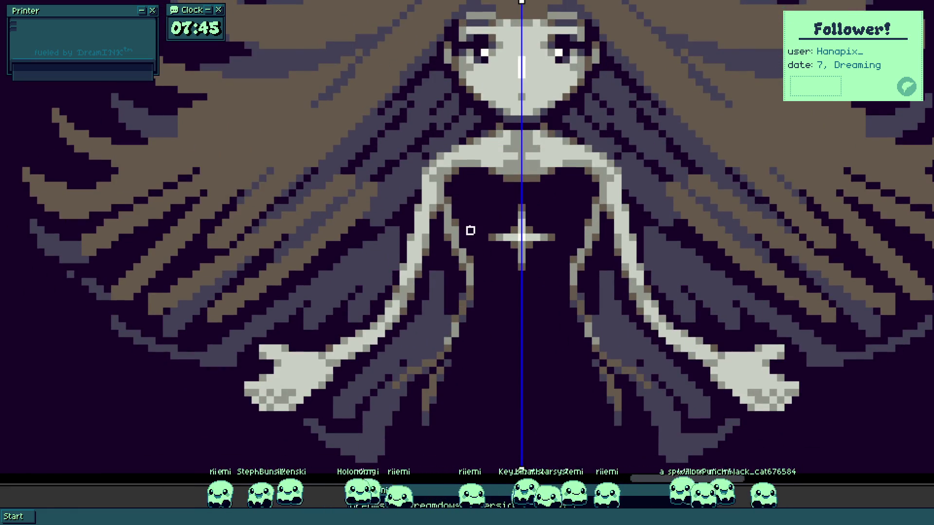
{"action": "scroll", "coordinate": [470, 230], "scroll_direction": "up", "scroll_amount": 4}
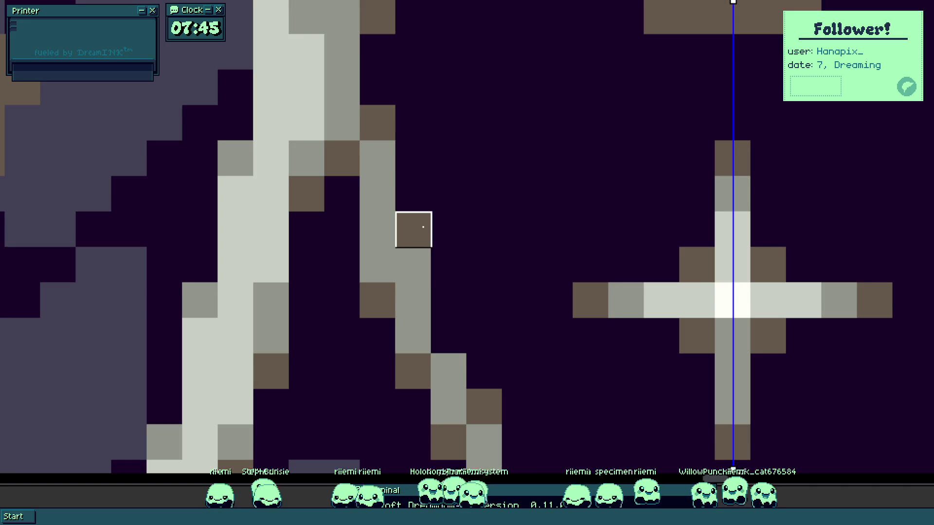
{"action": "scroll", "coordinate": [460, 244], "scroll_direction": "down", "scroll_amount": 5}
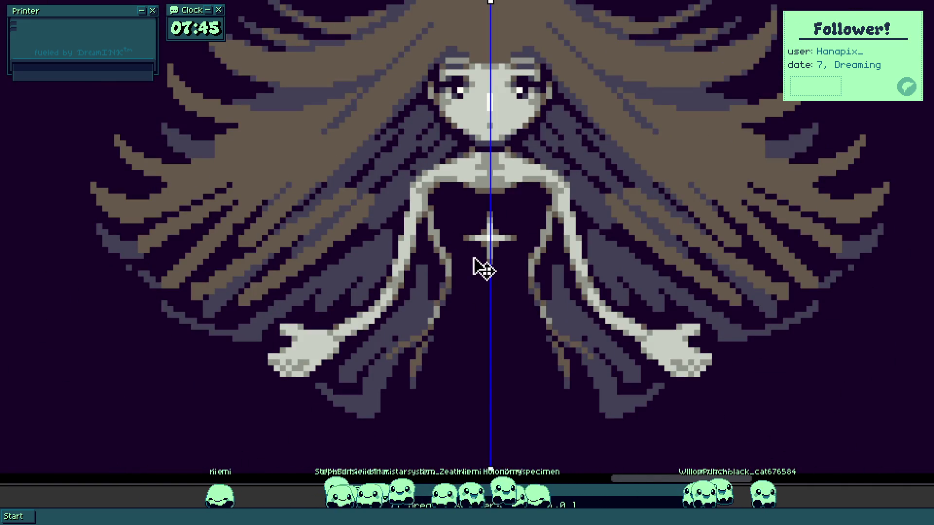
{"action": "scroll", "coordinate": [460, 234], "scroll_direction": "up", "scroll_amount": 4}
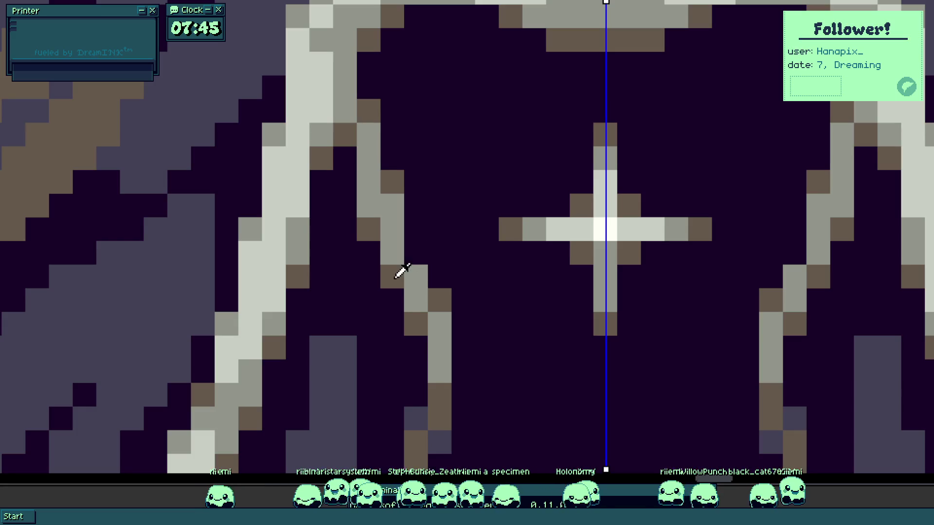
{"action": "left_click", "coordinate": [414, 255]}
{"action": "left_click", "coordinate": [459, 319]}
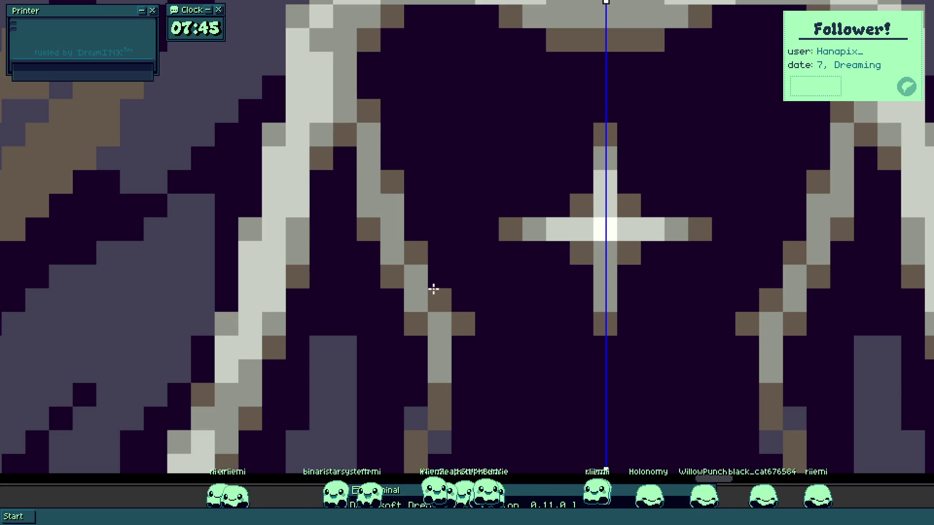
{"action": "left_click", "coordinate": [473, 340]}
{"action": "left_click", "coordinate": [477, 326]}
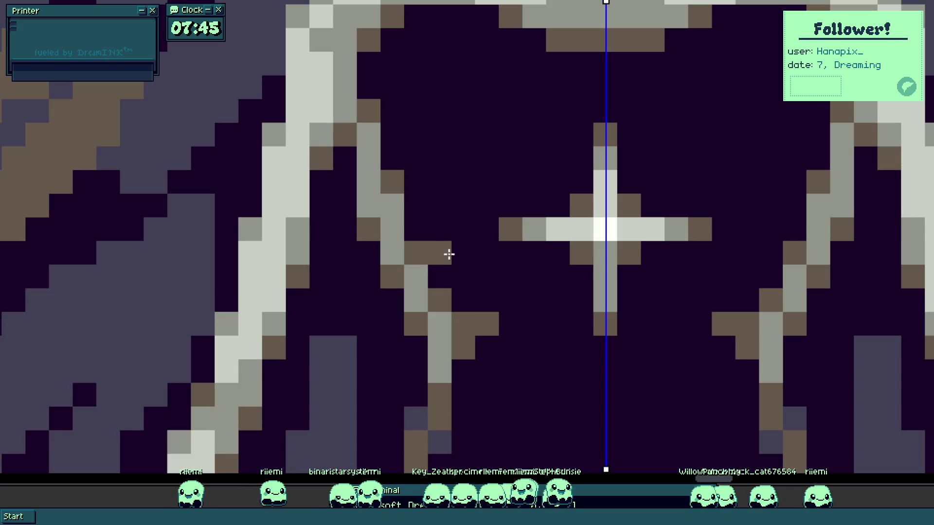
{"action": "right_click", "coordinate": [462, 346]}
{"action": "right_click", "coordinate": [485, 323]}
{"action": "scroll", "coordinate": [501, 344], "scroll_direction": "down", "scroll_amount": 3}
{"action": "scroll", "coordinate": [508, 353], "scroll_direction": "down", "scroll_amount": 2}
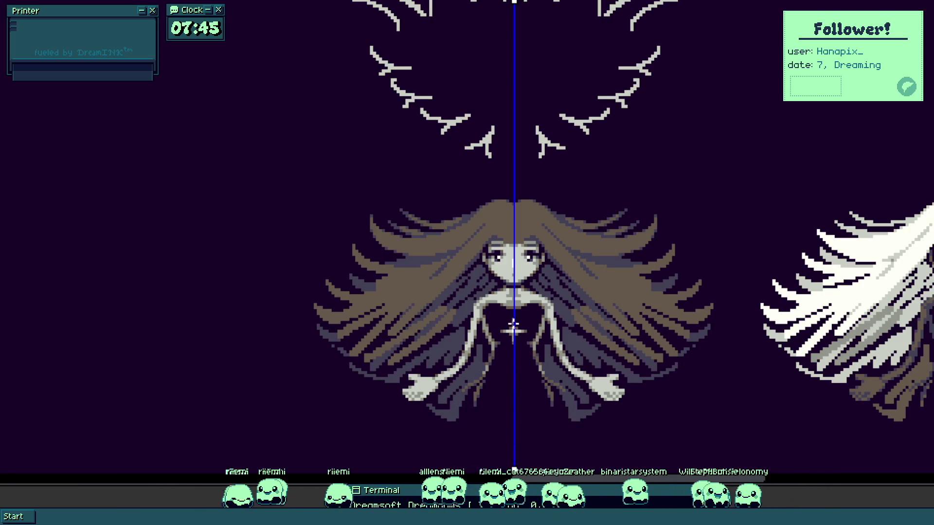
{"action": "scroll", "coordinate": [497, 261], "scroll_direction": "up", "scroll_amount": 5}
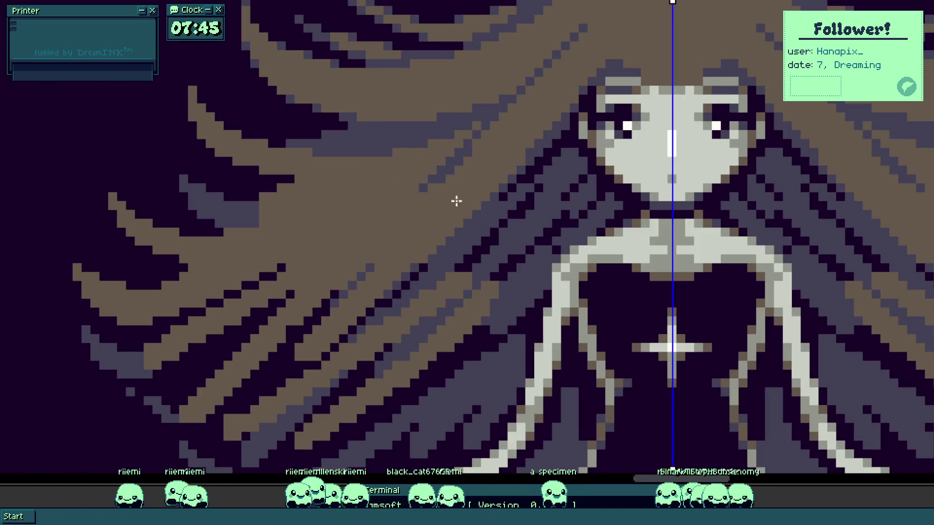
{"action": "mouse_move", "coordinate": [454, 202]}
{"action": "left_mouse_down"}
{"action": "mouse_move", "coordinate": [550, 240]}
{"action": "mouse_move", "coordinate": [576, 216]}
{"action": "mouse_move", "coordinate": [567, 229]}
{"action": "left_mouse_up"}
{"action": "scroll", "coordinate": [583, 226], "scroll_direction": "down", "scroll_amount": 1}
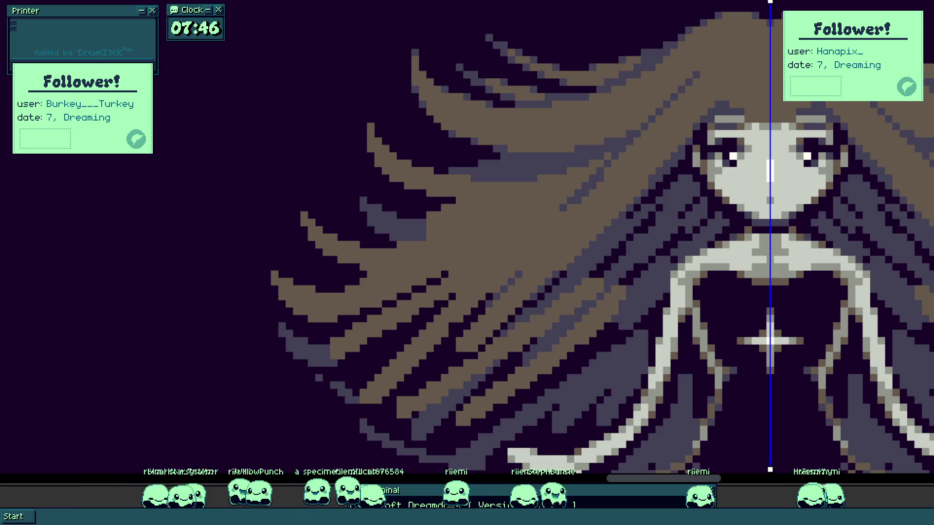
- Draw a diagonal brown strand extending the girl's lower left hair outward
{"action": "mouse_move", "coordinate": [108, 127]}
{"action": "left_mouse_down"}
{"action": "mouse_move", "coordinate": [719, 56]}
{"action": "mouse_move", "coordinate": [734, 67]}
{"action": "mouse_move", "coordinate": [725, 66]}
{"action": "left_mouse_up"}
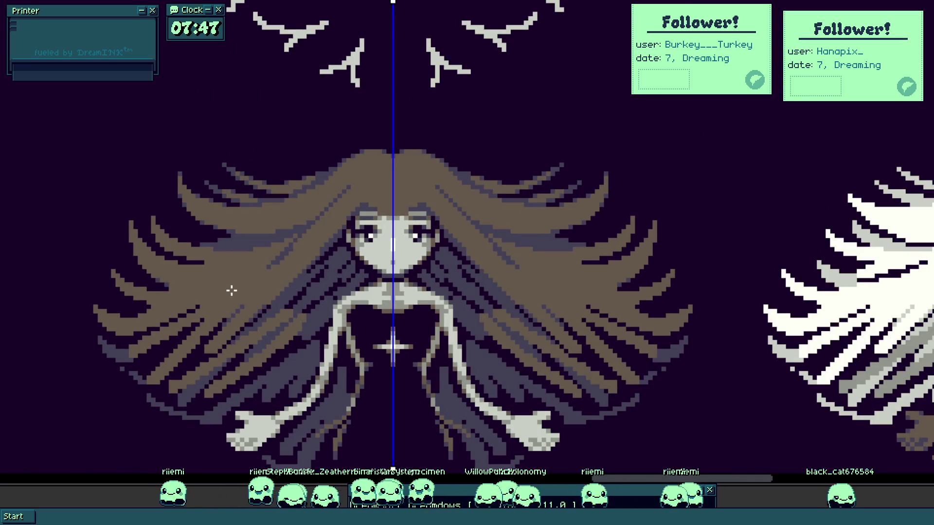
{"action": "scroll", "coordinate": [229, 285], "scroll_direction": "down", "scroll_amount": 2}
{"action": "scroll", "coordinate": [234, 323], "scroll_direction": "down", "scroll_amount": 1}
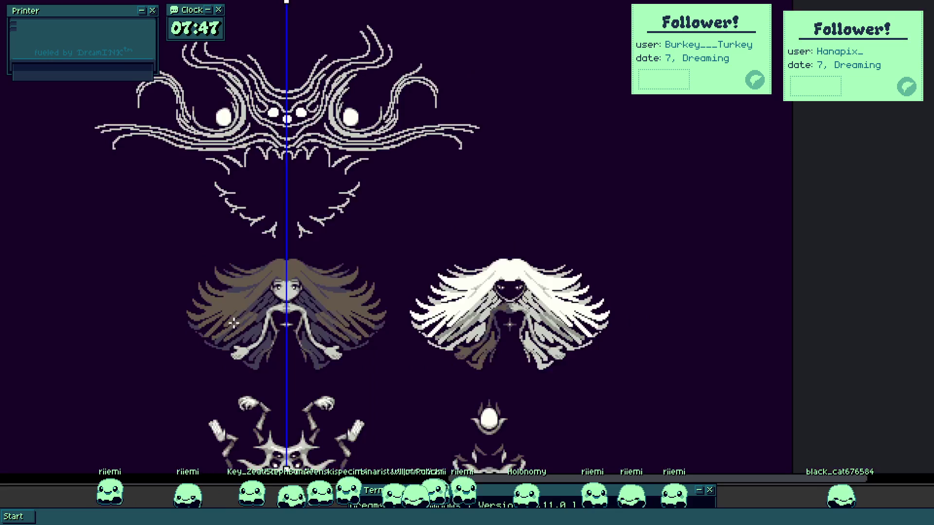
{"action": "scroll", "coordinate": [222, 304], "scroll_direction": "up", "scroll_amount": 1}
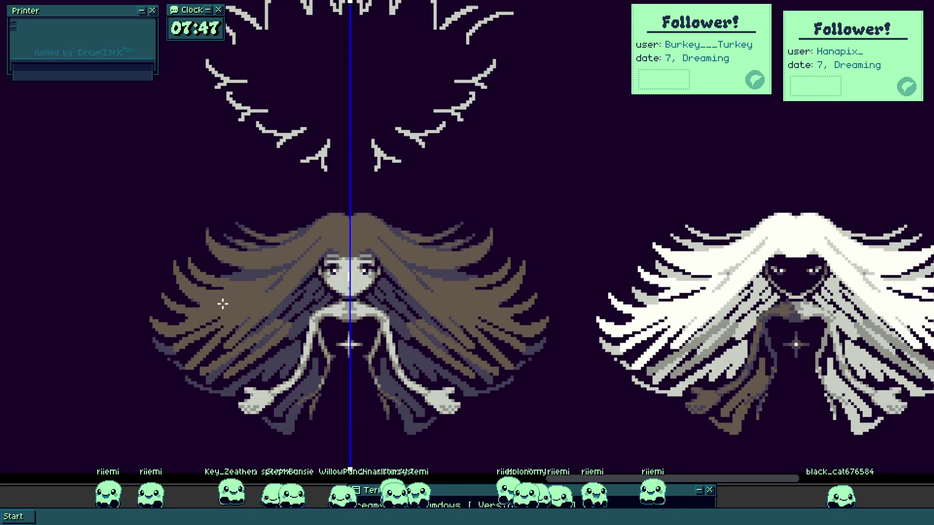
{"action": "scroll", "coordinate": [260, 313], "scroll_direction": "up", "scroll_amount": 5}
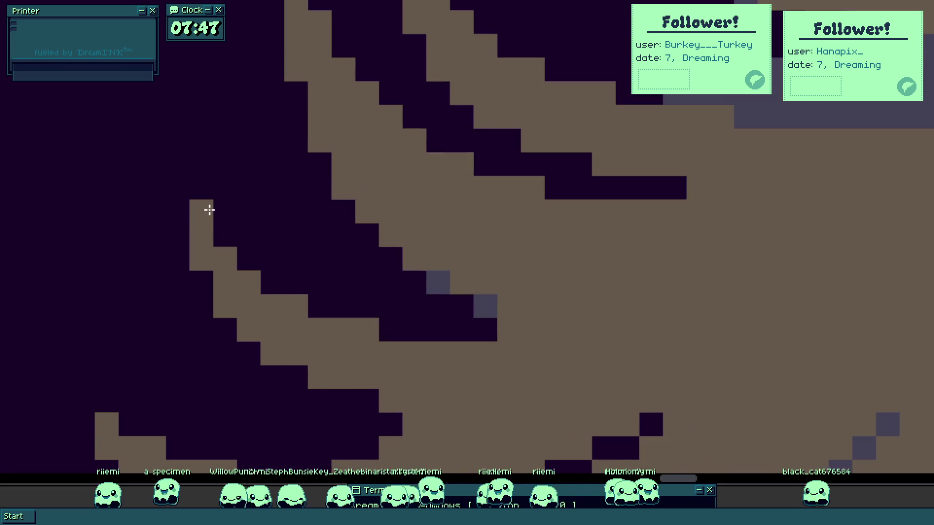
{"action": "mouse_move", "coordinate": [209, 210]}
{"action": "left_mouse_down"}
{"action": "mouse_move", "coordinate": [276, 286]}
{"action": "mouse_move", "coordinate": [436, 336]}
{"action": "mouse_move", "coordinate": [476, 334]}
{"action": "left_mouse_up"}
- Add brown blocks to the strand's end and curl its tip upward
{"action": "left_click", "coordinate": [319, 284]}
{"action": "scroll", "coordinate": [296, 267], "scroll_direction": "down", "scroll_amount": 2}
{"action": "scroll", "coordinate": [296, 266], "scroll_direction": "up", "scroll_amount": 2}
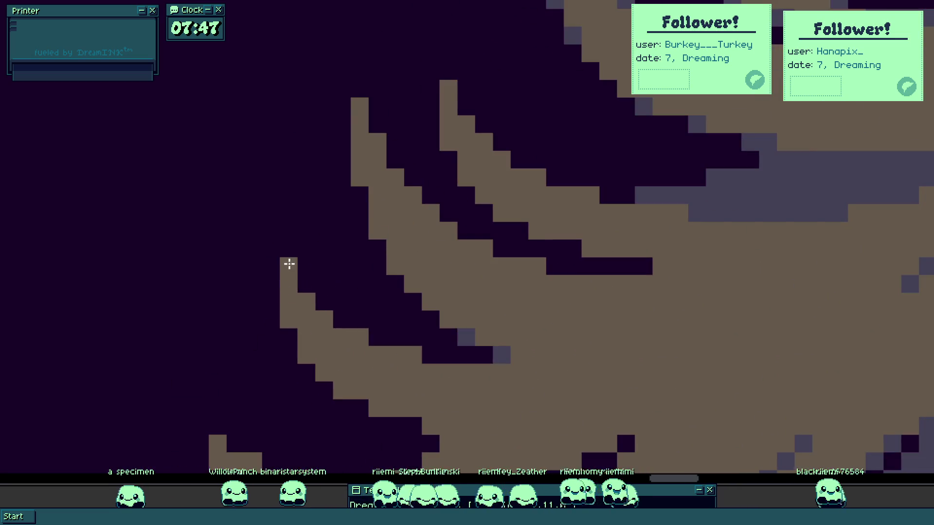
{"action": "left_click", "coordinate": [278, 277]}
{"action": "mouse_move", "coordinate": [279, 277]}
{"action": "left_mouse_down"}
{"action": "mouse_move", "coordinate": [271, 279]}
{"action": "mouse_move", "coordinate": [277, 246]}
{"action": "left_mouse_up"}
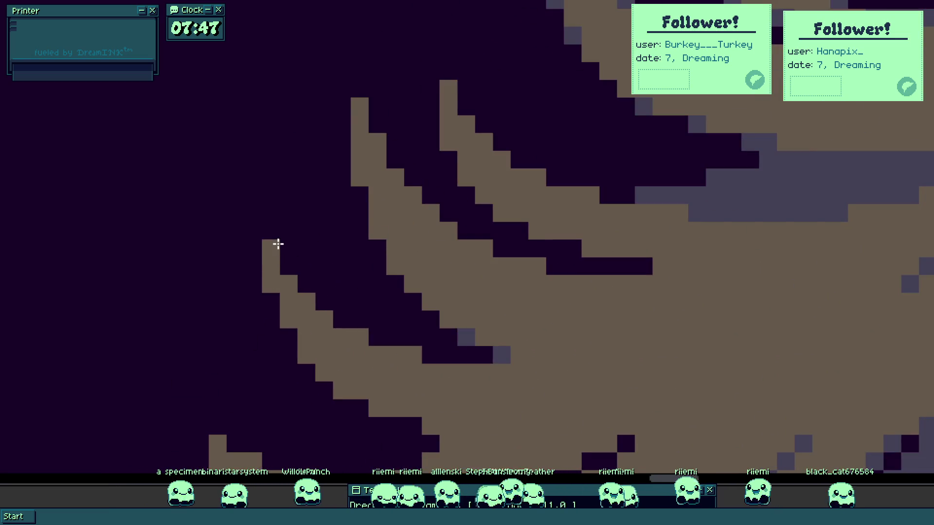
{"action": "scroll", "coordinate": [277, 246], "scroll_direction": "down", "scroll_amount": 4}
{"action": "scroll", "coordinate": [302, 290], "scroll_direction": "up", "scroll_amount": 2}
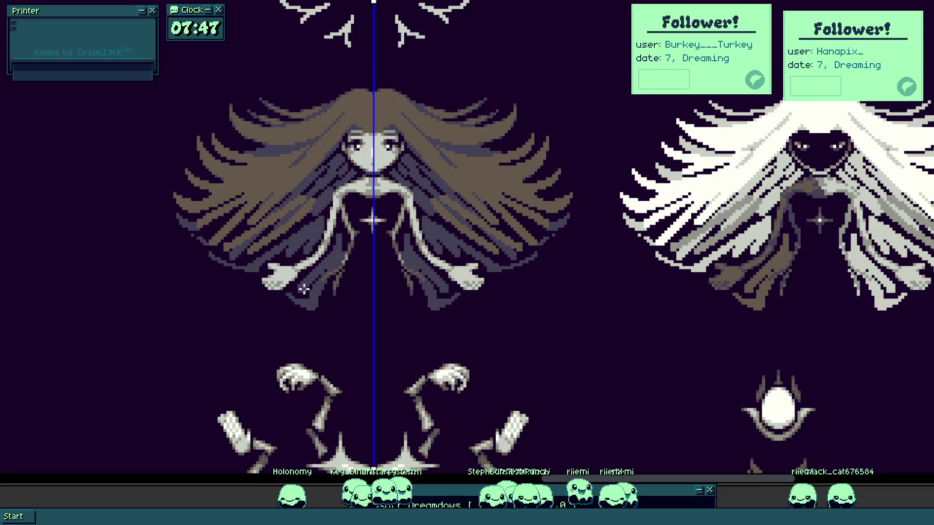
- Zoom in on the hand and add brown pixels diagonally below its lower edge
{"action": "scroll", "coordinate": [307, 284], "scroll_direction": "up", "scroll_amount": 4}
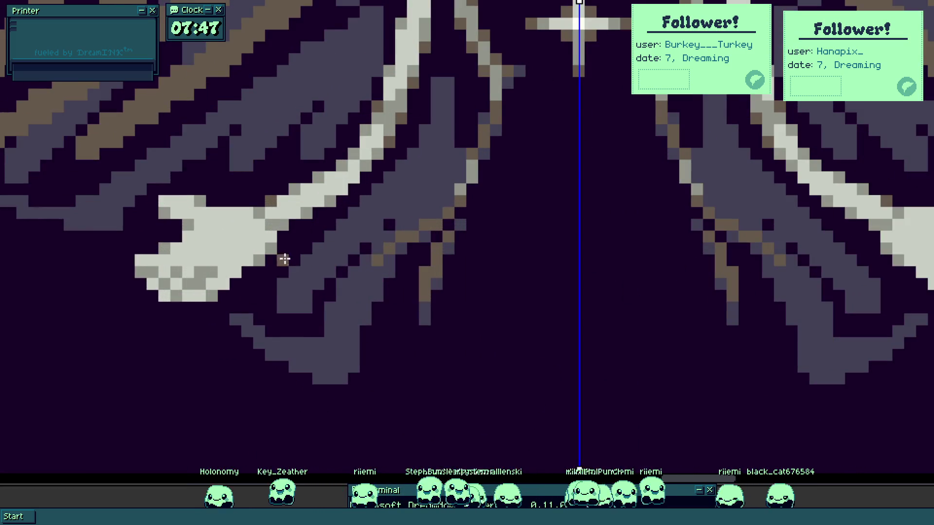
{"action": "scroll", "coordinate": [277, 253], "scroll_direction": "up", "scroll_amount": 1}
{"action": "scroll", "coordinate": [298, 277], "scroll_direction": "up", "scroll_amount": 3}
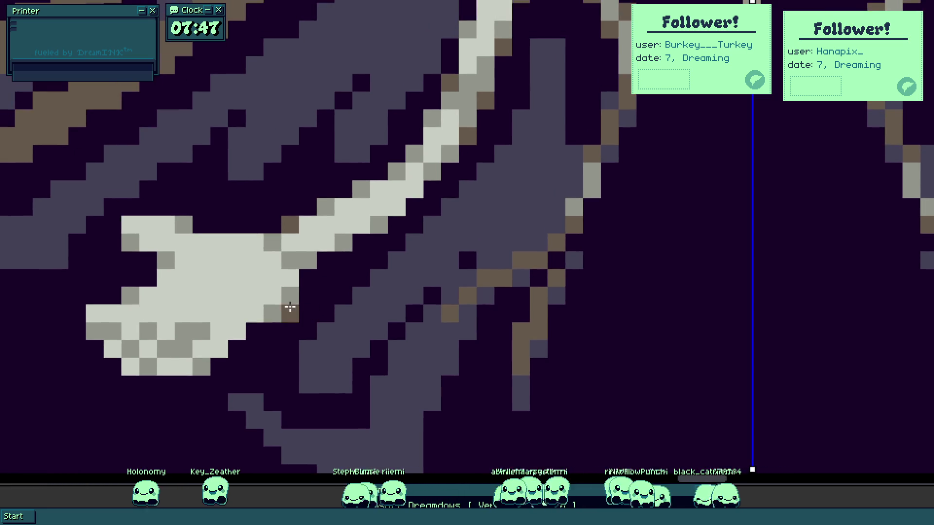
{"action": "scroll", "coordinate": [299, 303], "scroll_direction": "up", "scroll_amount": 1}
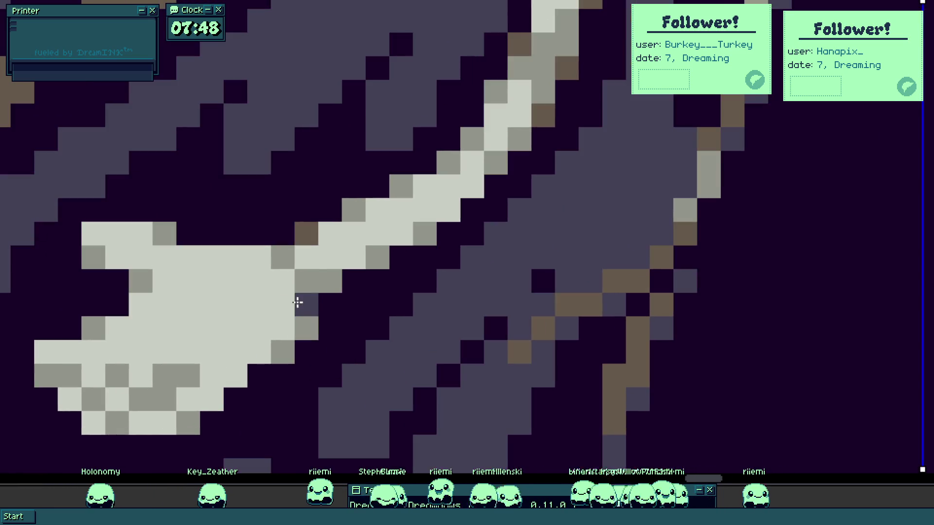
{"action": "left_click", "coordinate": [270, 370]}
{"action": "left_click_drag", "start_coordinate": [270, 370], "coordinate": [213, 421]}
- Pick a grey from the arm and repaint several brown and dark arm pixels grey
{"action": "scroll", "coordinate": [271, 298], "scroll_direction": "down", "scroll_amount": 4}
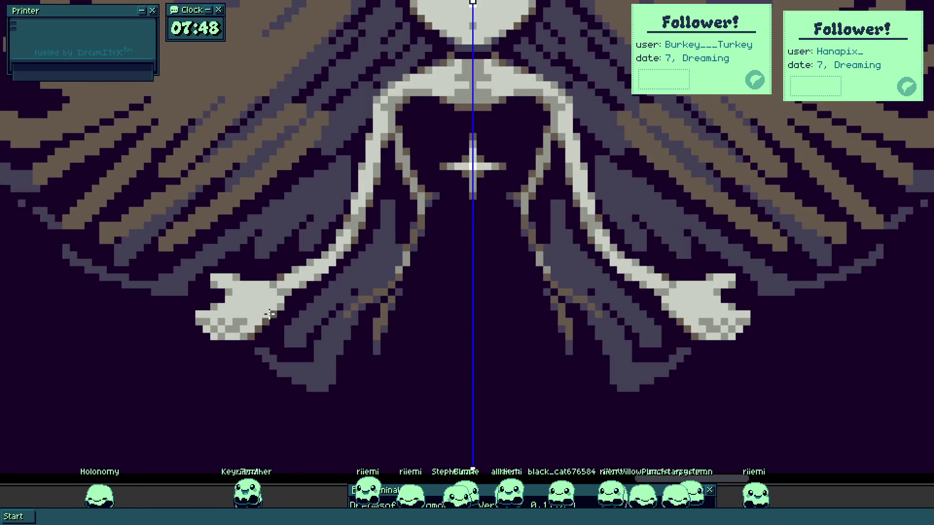
{"action": "scroll", "coordinate": [258, 338], "scroll_direction": "up", "scroll_amount": 3}
{"action": "scroll", "coordinate": [258, 338], "scroll_direction": "down", "scroll_amount": 4}
{"action": "scroll", "coordinate": [258, 340], "scroll_direction": "up", "scroll_amount": 1}
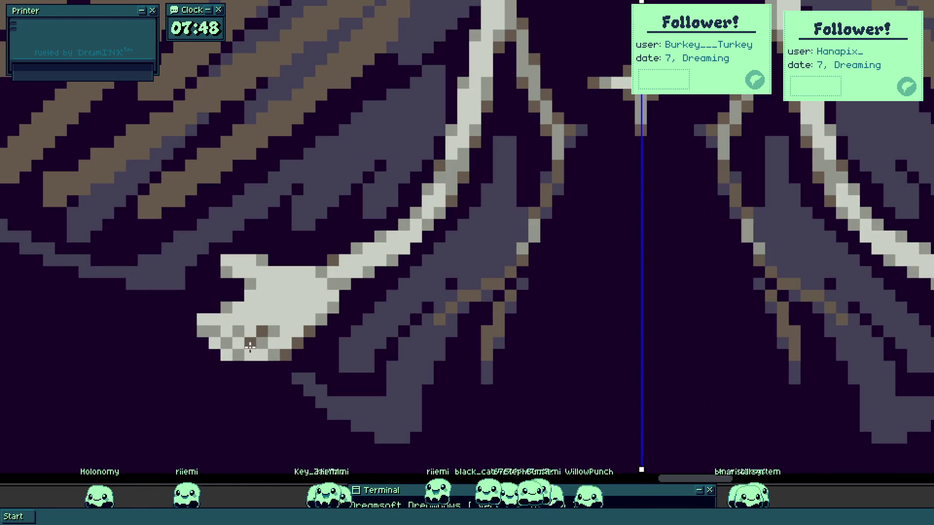
{"action": "scroll", "coordinate": [261, 377], "scroll_direction": "down", "scroll_amount": 2}
{"action": "scroll", "coordinate": [249, 357], "scroll_direction": "up", "scroll_amount": 4}
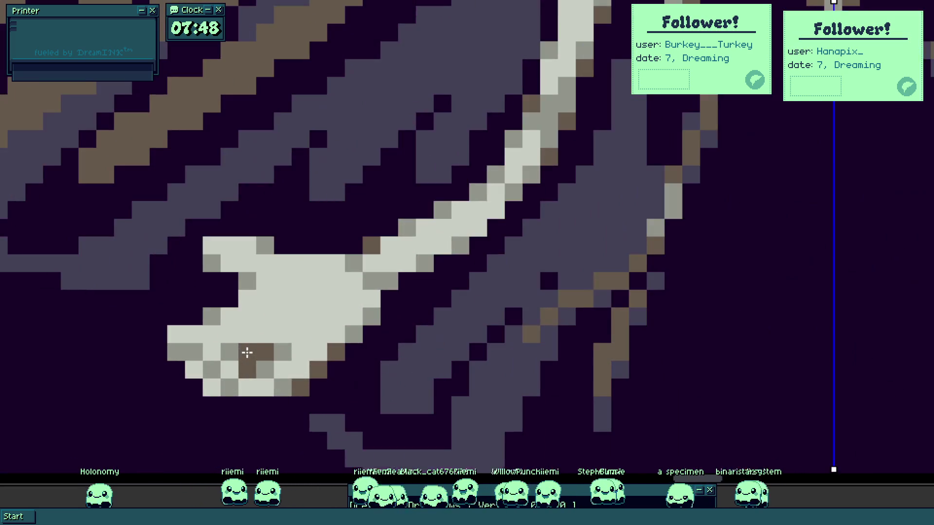
{"action": "scroll", "coordinate": [258, 316], "scroll_direction": "down", "scroll_amount": 5}
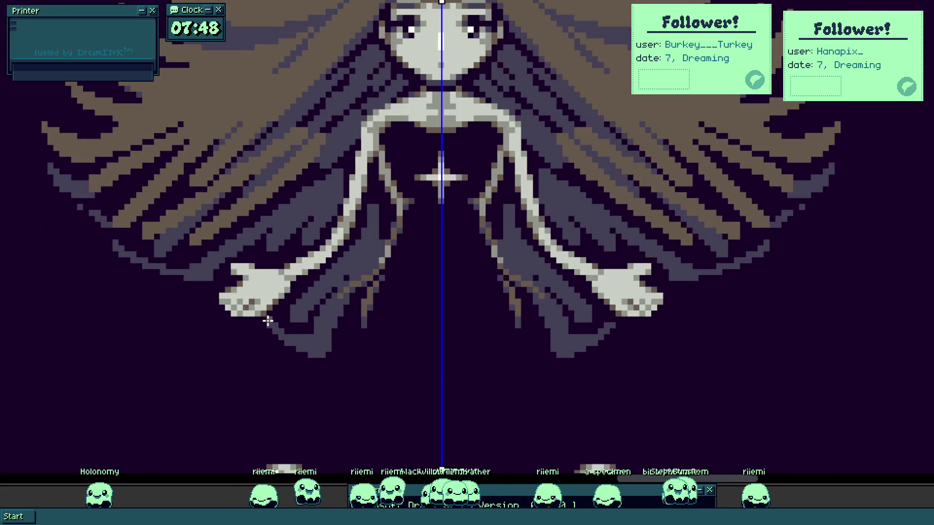
{"action": "scroll", "coordinate": [262, 311], "scroll_direction": "up", "scroll_amount": 5}
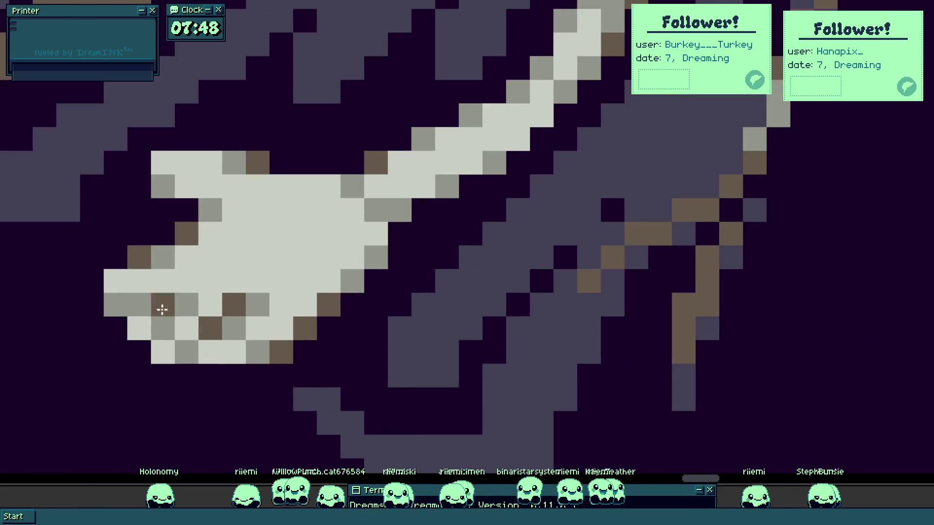
{"action": "scroll", "coordinate": [121, 307], "scroll_direction": "down", "scroll_amount": 5}
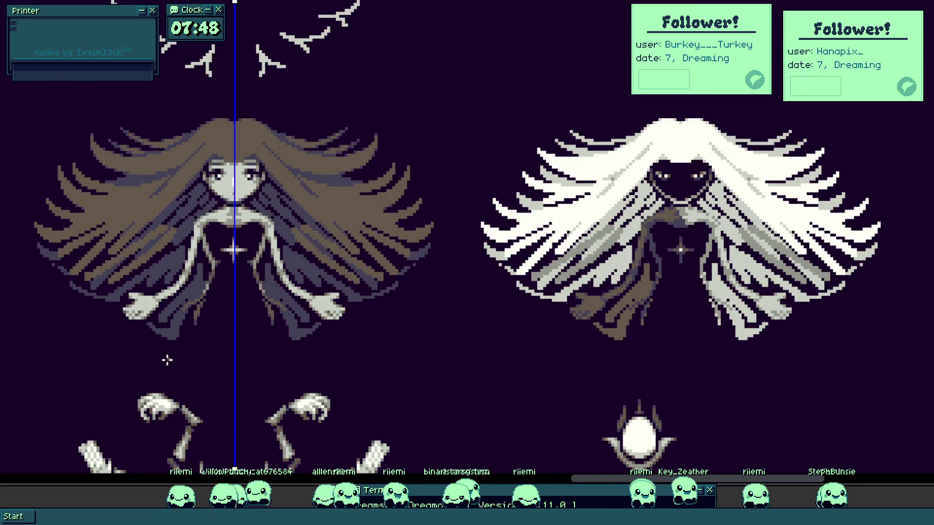
{"action": "scroll", "coordinate": [165, 359], "scroll_direction": "up", "scroll_amount": 5}
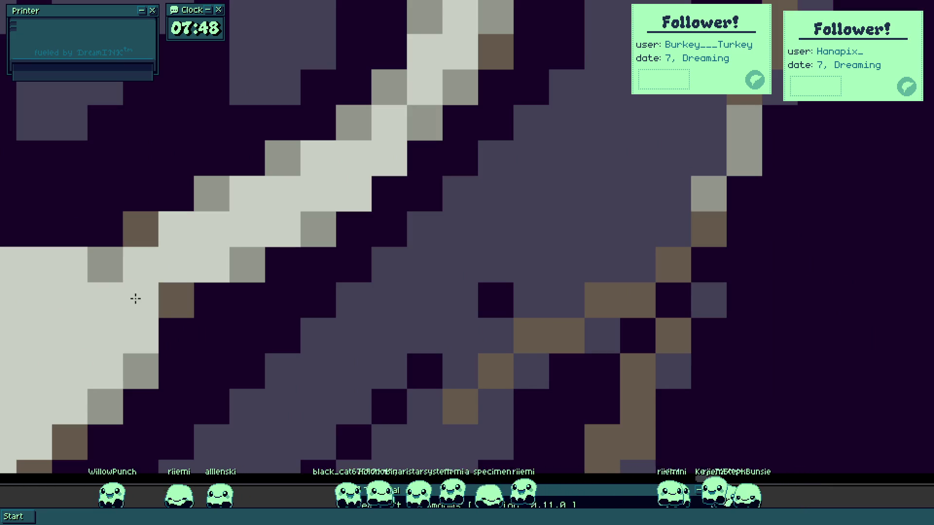
{"action": "scroll", "coordinate": [168, 304], "scroll_direction": "down", "scroll_amount": 3}
{"action": "scroll", "coordinate": [175, 292], "scroll_direction": "up", "scroll_amount": 3}
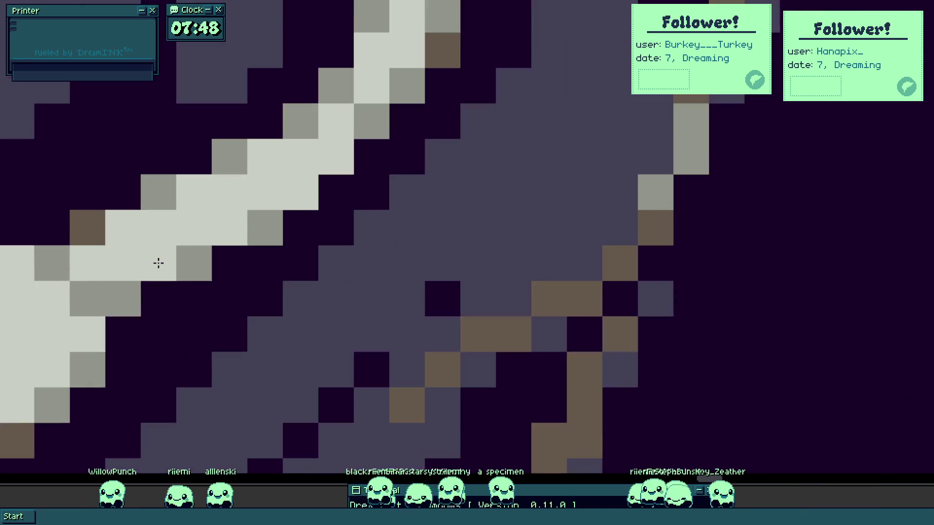
{"action": "left_click", "coordinate": [68, 269]}
{"action": "left_click", "coordinate": [165, 187], "text": "alt"}
{"action": "left_click", "coordinate": [88, 225]}
{"action": "left_click", "coordinate": [65, 234]}
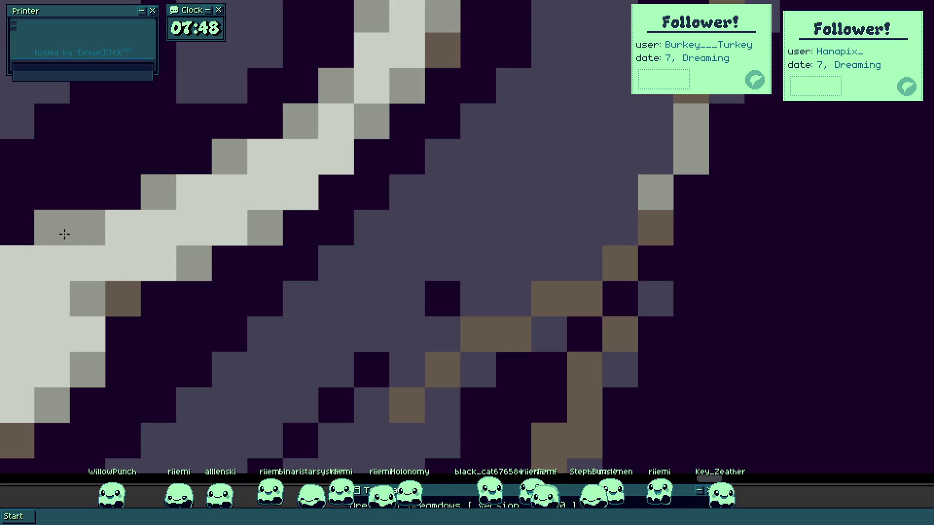
- Pick the brown from the canvas and paint a brown edge pixel and a light arm pixel
{"action": "left_click", "coordinate": [129, 290], "text": "alt"}
{"action": "left_click", "coordinate": [31, 231]}
{"action": "left_click", "coordinate": [123, 236], "text": "alt"}
{"action": "scroll", "coordinate": [92, 235], "scroll_direction": "down", "scroll_amount": 4}
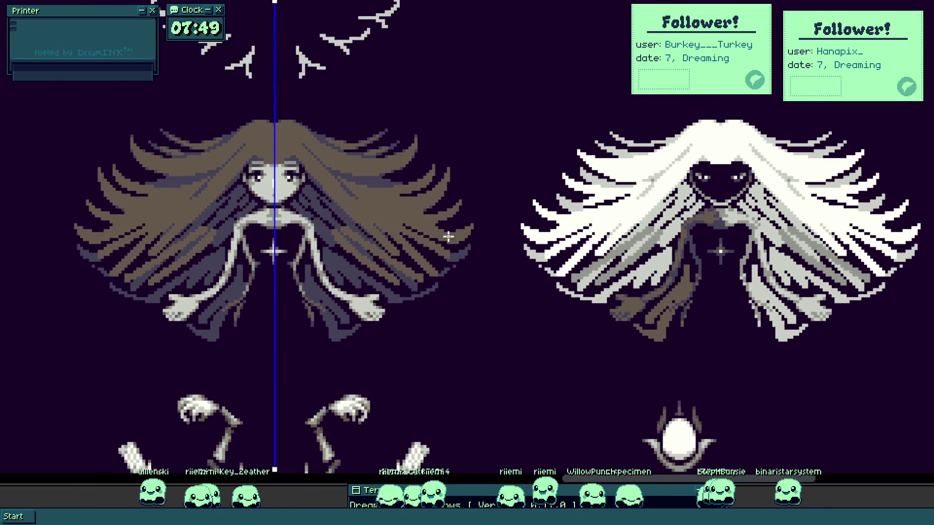
- Zoom and pan around the sprite sheet to review the area around the grinning face
{"action": "scroll", "coordinate": [444, 230], "scroll_direction": "down", "scroll_amount": 5}
{"action": "scroll", "coordinate": [392, 304], "scroll_direction": "up", "scroll_amount": 3}
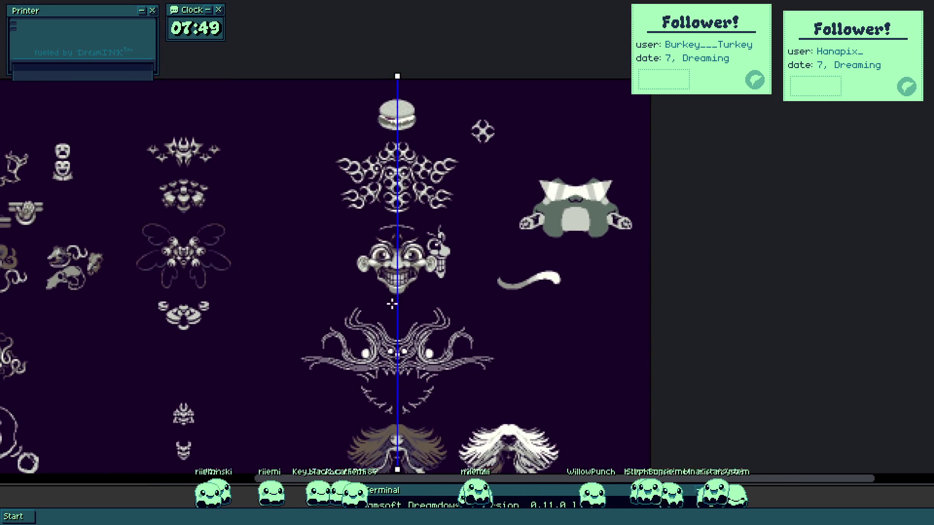
{"action": "scroll", "coordinate": [392, 304], "scroll_direction": "down", "scroll_amount": 2}
{"action": "scroll", "coordinate": [505, 172], "scroll_direction": "up", "scroll_amount": 5}
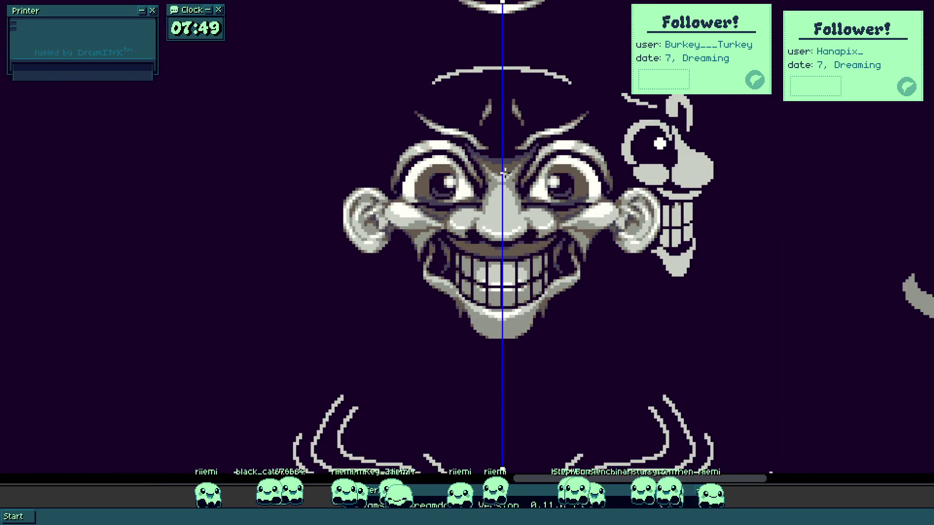
{"action": "left_click_drag", "start_coordinate": [502, 173], "coordinate": [482, 270]}
{"action": "scroll", "coordinate": [487, 268], "scroll_direction": "down", "scroll_amount": 2}
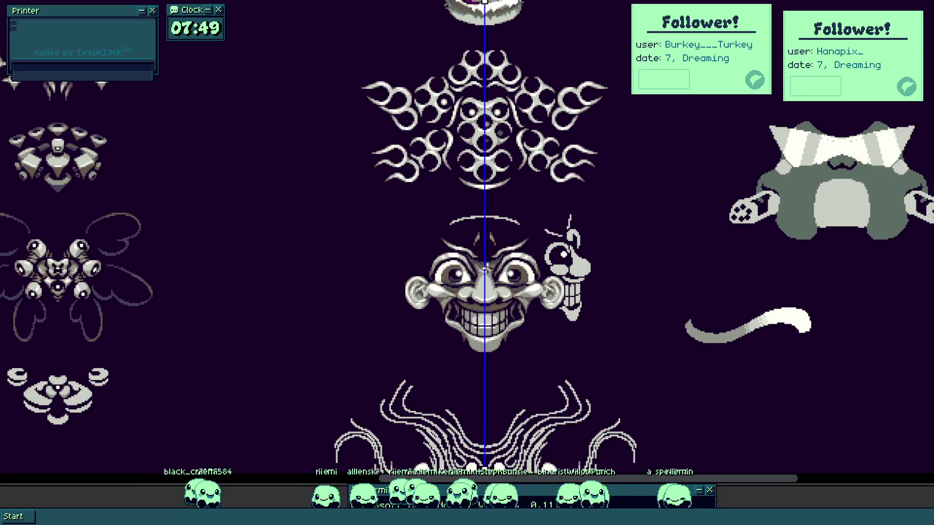
{"action": "scroll", "coordinate": [487, 300], "scroll_direction": "up", "scroll_amount": 2}
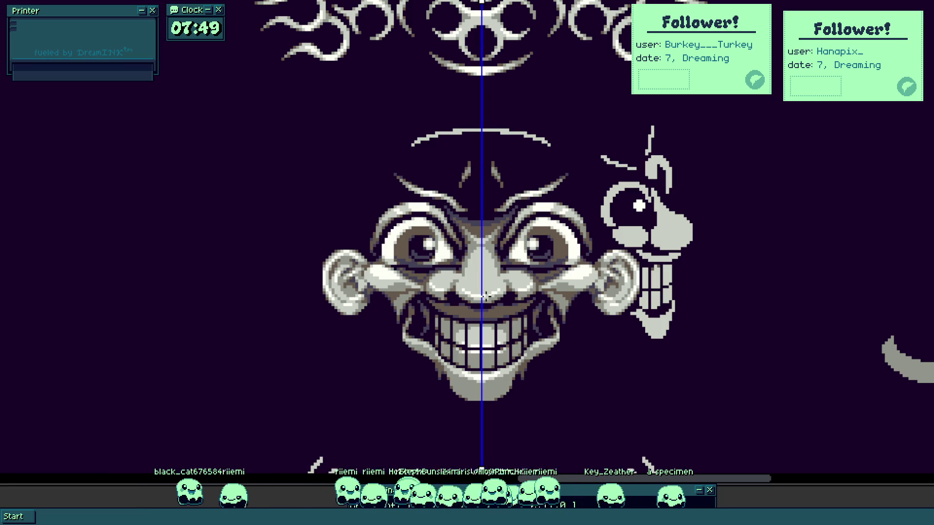
{"action": "scroll", "coordinate": [485, 296], "scroll_direction": "down", "scroll_amount": 2}
{"action": "left_click_drag", "start_coordinate": [485, 296], "coordinate": [437, 278]}
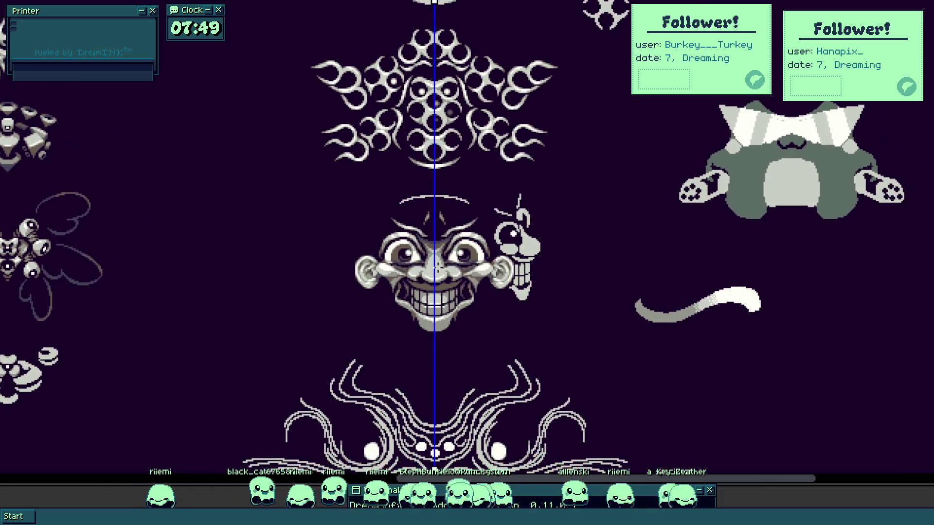
{"action": "left_click_drag", "start_coordinate": [335, 223], "coordinate": [428, 227]}
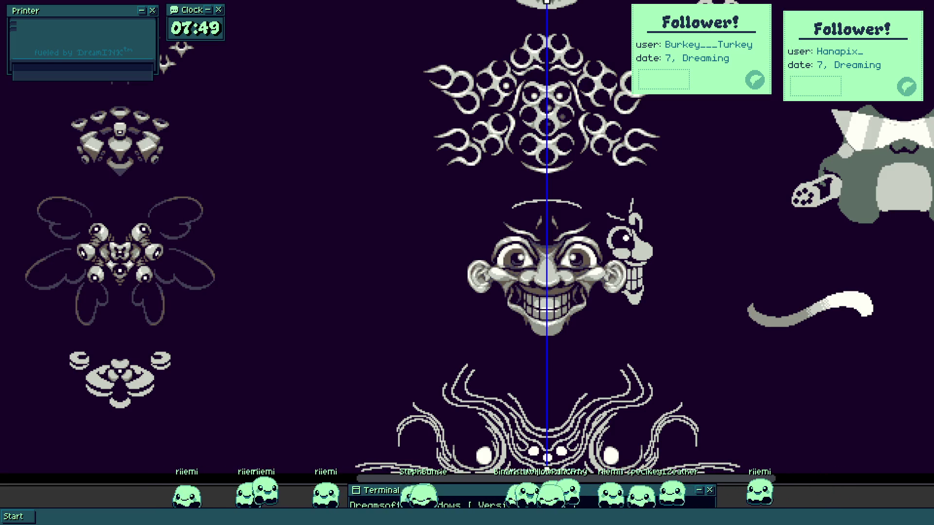
{"action": "scroll", "coordinate": [330, 235], "scroll_direction": "up", "scroll_amount": 1}
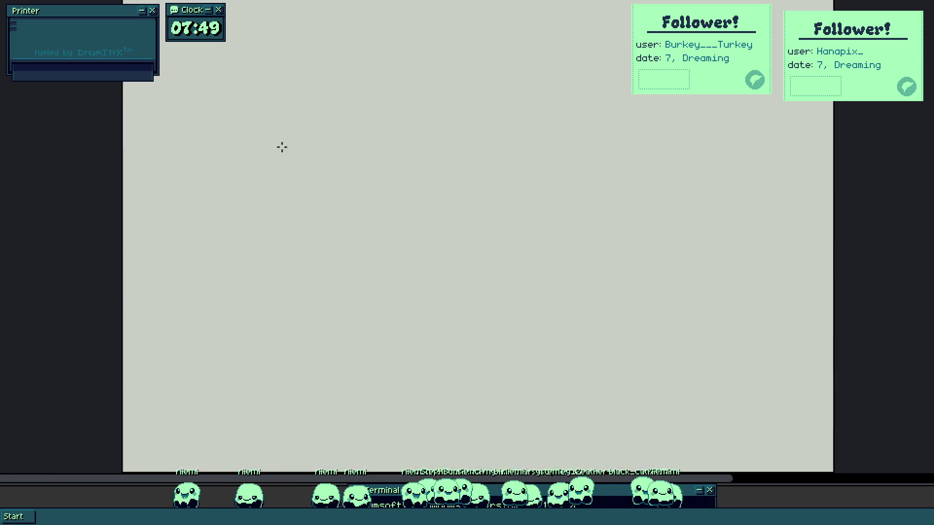
- Pan and zoom the new blank canvas to frame it for drawing
{"action": "left_click_drag", "start_coordinate": [281, 146], "coordinate": [212, 282]}
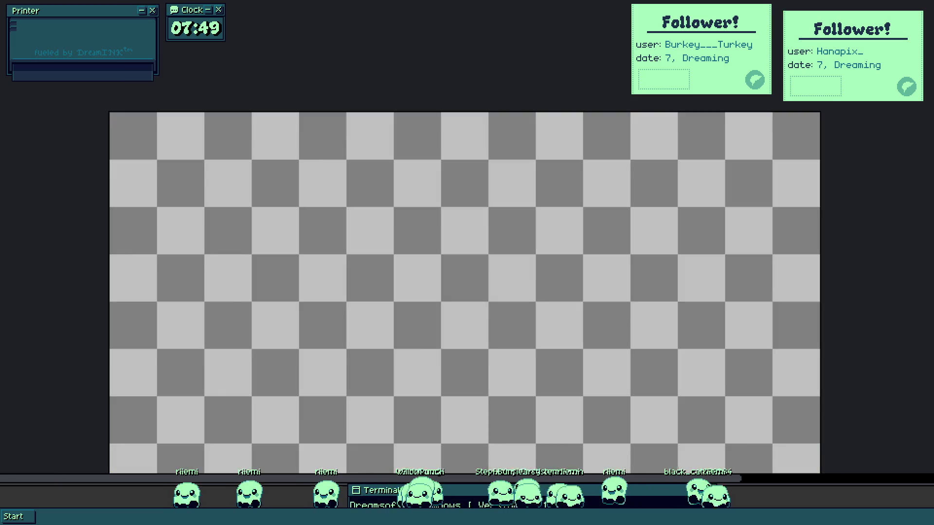
{"action": "scroll", "coordinate": [223, 252], "scroll_direction": "down", "scroll_amount": 1}
{"action": "scroll", "coordinate": [204, 258], "scroll_direction": "up", "scroll_amount": 1}
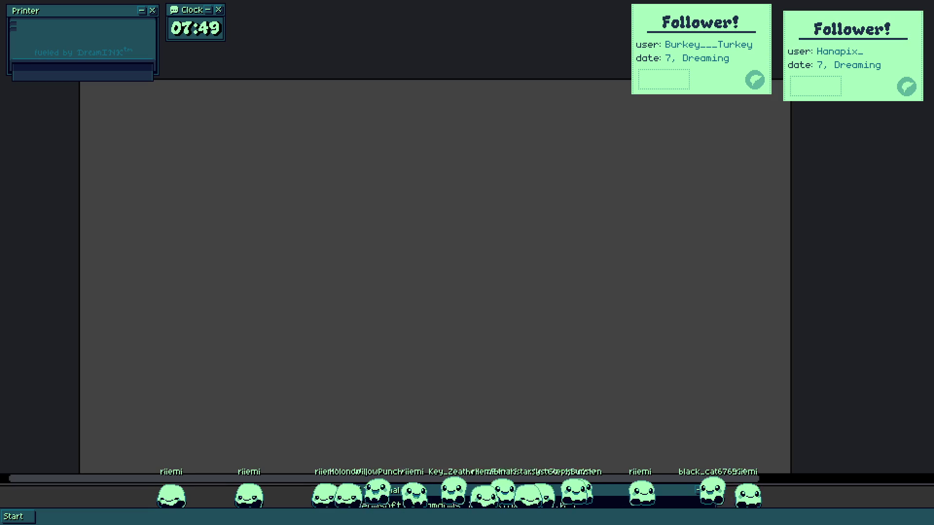
{"action": "scroll", "coordinate": [103, 170], "scroll_direction": "up", "scroll_amount": 1}
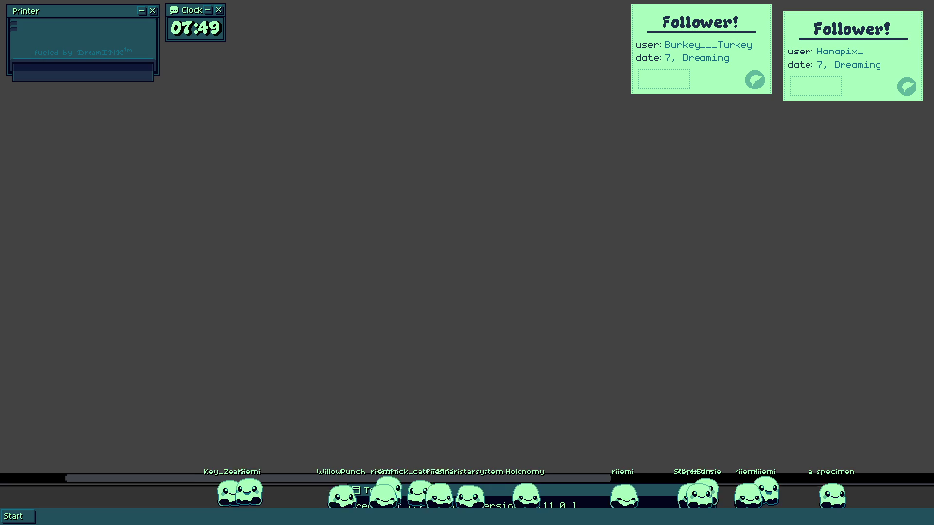
{"action": "scroll", "coordinate": [396, 298], "scroll_direction": "down", "scroll_amount": 2}
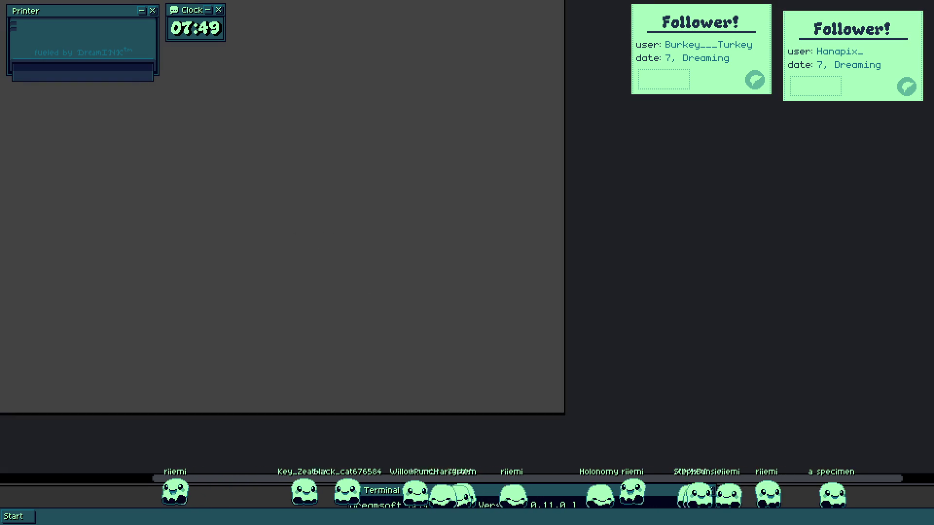
{"action": "scroll", "coordinate": [252, 177], "scroll_direction": "up", "scroll_amount": 1}
- Draw the first white curved strokes of the body outline, redoing a discarded attempt
{"action": "left_click_drag", "start_coordinate": [231, 181], "coordinate": [326, 235]}
{"action": "key", "text": "ctrl+z"}
{"action": "scroll", "coordinate": [257, 217], "scroll_direction": "up", "scroll_amount": 2}
{"action": "left_click_drag", "start_coordinate": [221, 174], "coordinate": [277, 256]}
{"action": "mouse_move", "coordinate": [212, 203]}
{"action": "left_mouse_down"}
{"action": "mouse_move", "coordinate": [256, 280]}
{"action": "mouse_move", "coordinate": [305, 283]}
{"action": "mouse_move", "coordinate": [177, 246]}
{"action": "mouse_move", "coordinate": [177, 201]}
{"action": "left_mouse_up"}
{"action": "left_click", "coordinate": [226, 280]}
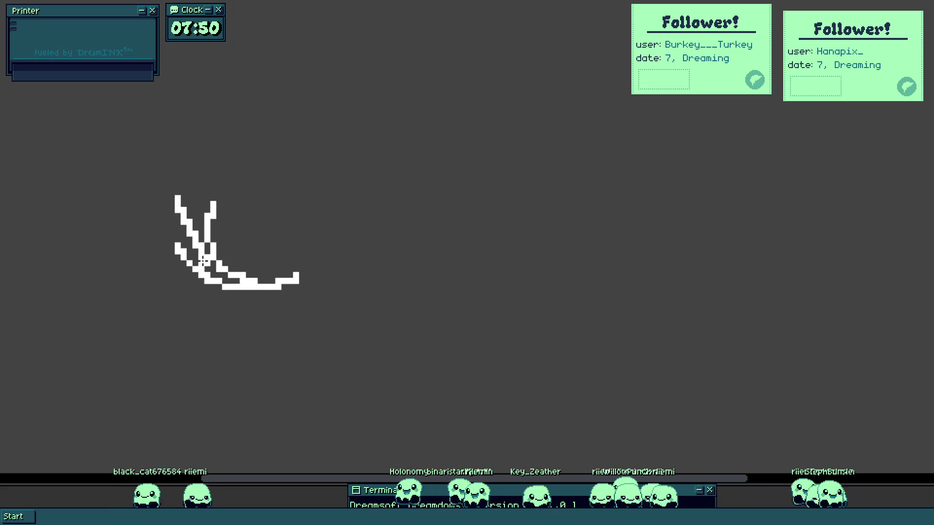
- Reshape the outline's upper arm, inner stroke, right arc and bottom, then shift it up-left
{"action": "left_click_drag", "start_coordinate": [187, 271], "coordinate": [177, 233]}
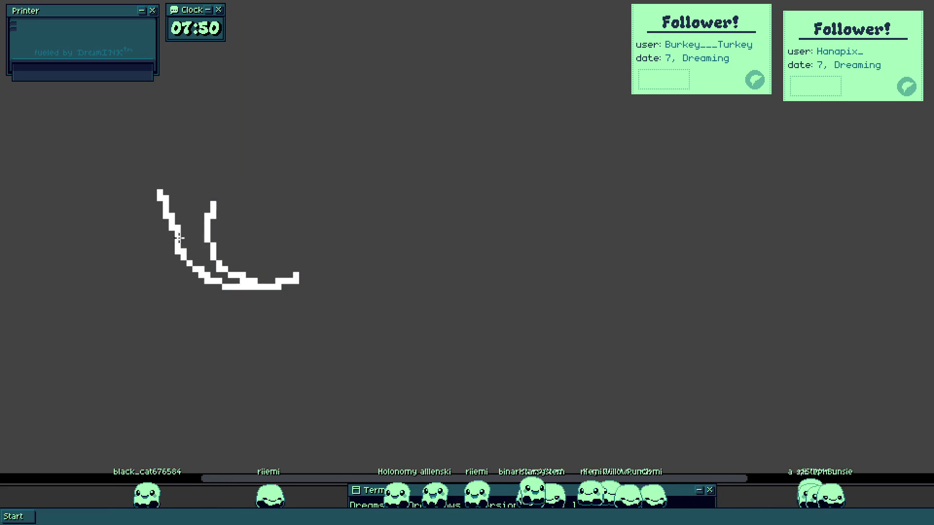
{"action": "left_click_drag", "start_coordinate": [229, 170], "coordinate": [230, 278]}
{"action": "mouse_move", "coordinate": [214, 241]}
{"action": "left_mouse_down"}
{"action": "mouse_move", "coordinate": [209, 266]}
{"action": "mouse_move", "coordinate": [268, 306]}
{"action": "mouse_move", "coordinate": [255, 363]}
{"action": "left_mouse_up"}
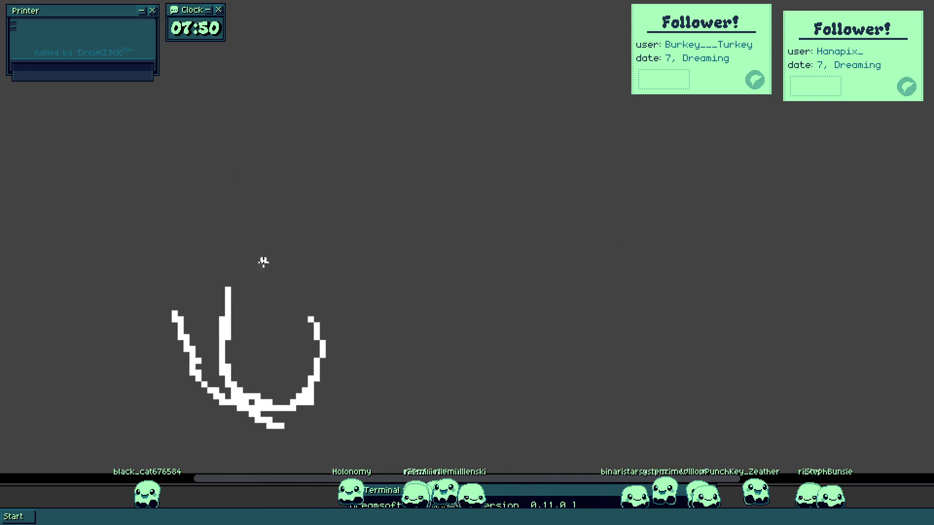
{"action": "left_click_drag", "start_coordinate": [329, 360], "coordinate": [285, 410]}
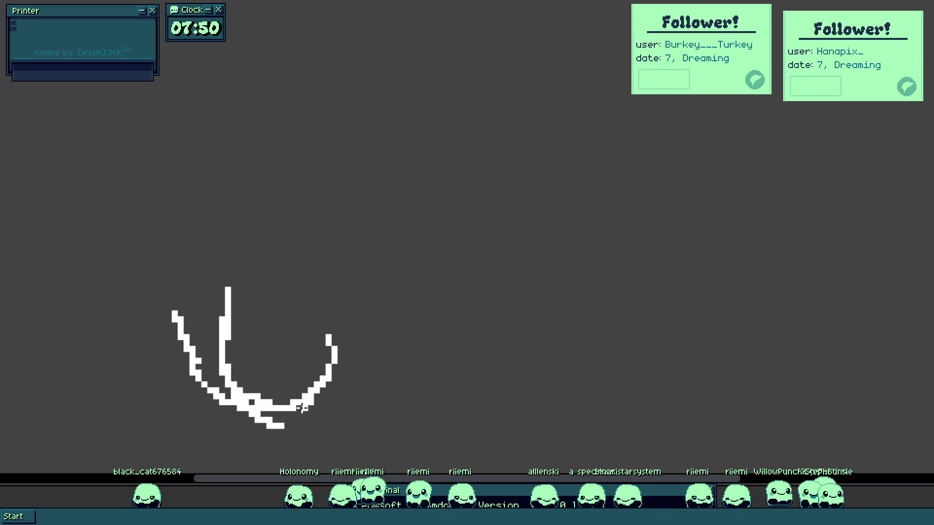
{"action": "key", "text": "ctrl+z"}
{"action": "left_click_drag", "start_coordinate": [268, 416], "coordinate": [326, 410]}
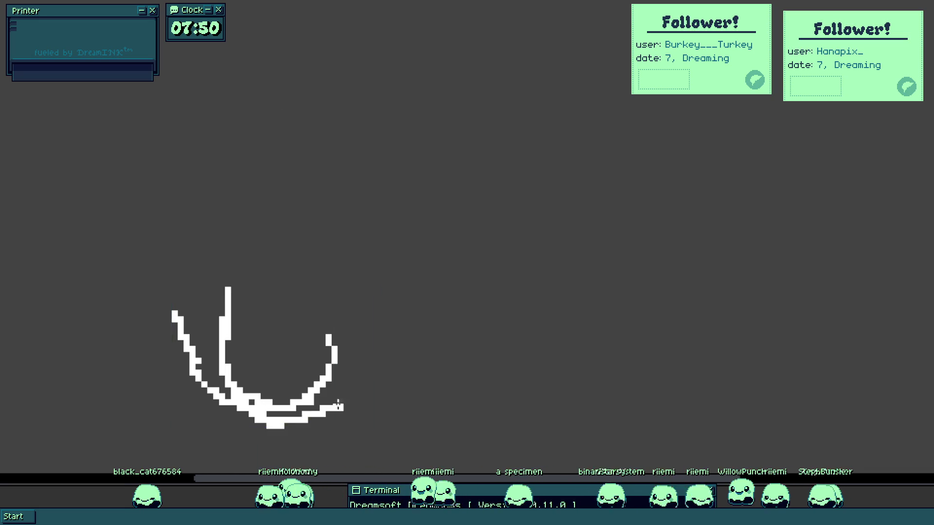
{"action": "mouse_move", "coordinate": [224, 385]}
{"action": "left_mouse_down"}
{"action": "mouse_move", "coordinate": [257, 355]}
{"action": "mouse_move", "coordinate": [248, 342]}
{"action": "left_mouse_up"}
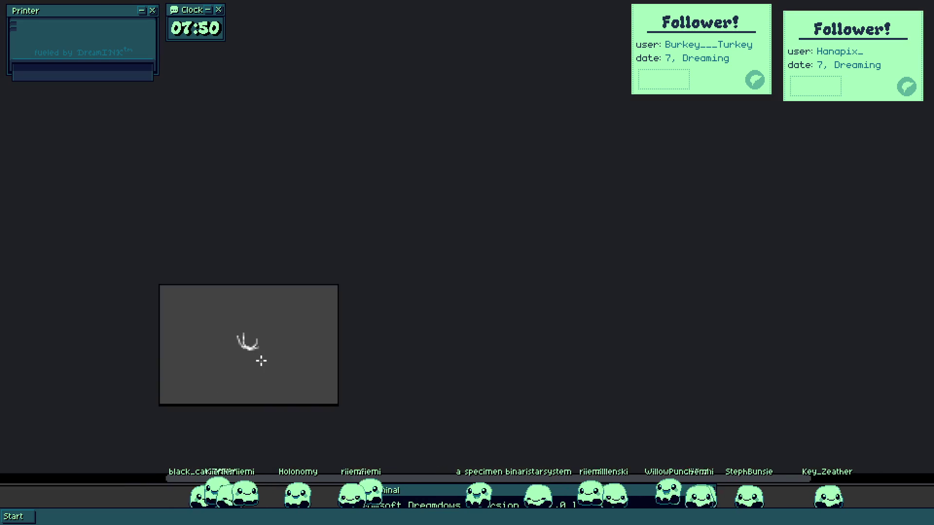
- Try strokes across the top of the outline, keeping only one
{"action": "mouse_move", "coordinate": [141, 275]}
{"action": "left_mouse_down"}
{"action": "mouse_move", "coordinate": [168, 239]}
{"action": "mouse_move", "coordinate": [177, 271]}
{"action": "mouse_move", "coordinate": [318, 325]}
{"action": "left_mouse_up"}
{"action": "left_click_drag", "start_coordinate": [155, 271], "coordinate": [324, 246]}
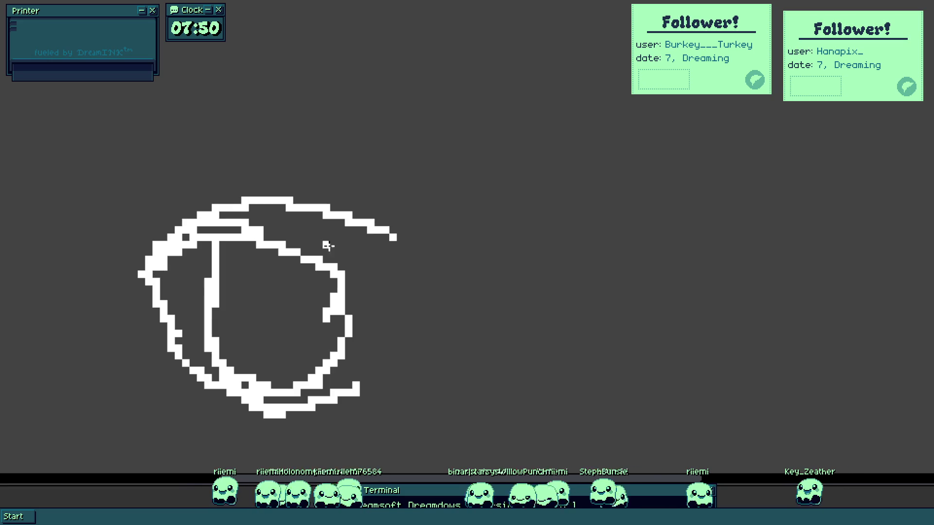
{"action": "key", "text": "ctrl+z"}
{"action": "scroll", "coordinate": [197, 296], "scroll_direction": "up", "scroll_amount": 2}
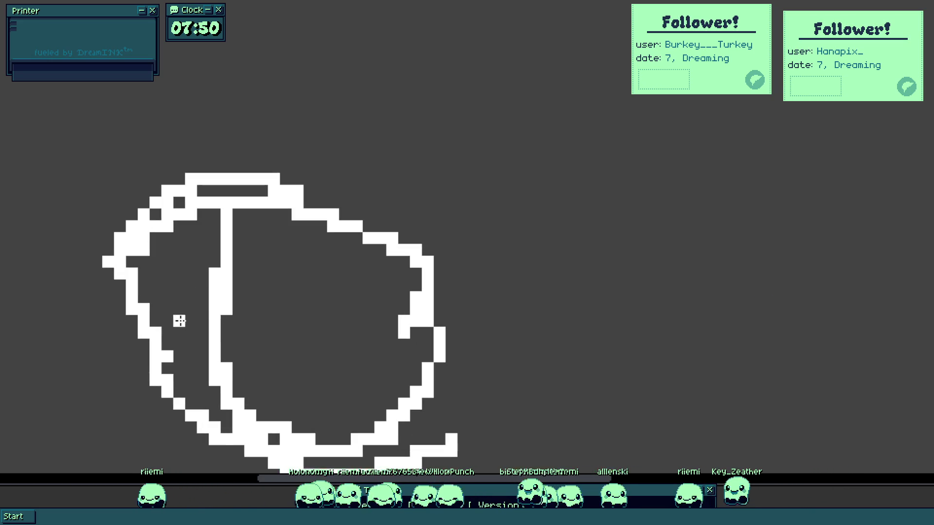
- Paint a small patch of black pixels for the left eye
{"action": "mouse_move", "coordinate": [177, 330]}
{"action": "left_mouse_down"}
{"action": "mouse_move", "coordinate": [186, 344]}
{"action": "mouse_move", "coordinate": [184, 335]}
{"action": "left_mouse_up"}
{"action": "key", "text": "ctrl+z"}
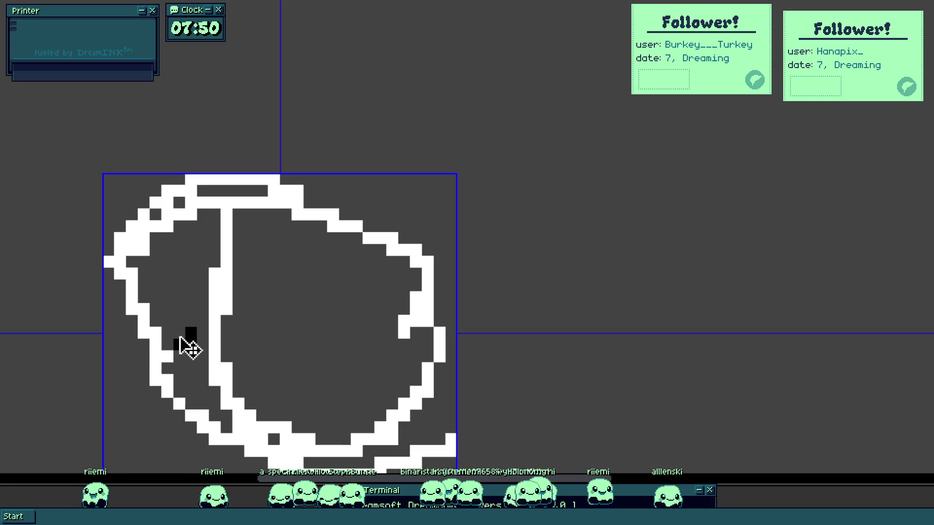
{"action": "mouse_move", "coordinate": [160, 314]}
{"action": "left_mouse_down"}
{"action": "mouse_move", "coordinate": [173, 334]}
{"action": "mouse_move", "coordinate": [154, 310]}
{"action": "mouse_move", "coordinate": [180, 308]}
{"action": "left_mouse_up"}
- Paint a black bar for the right eye and adjust the eye's black pixels
{"action": "scroll", "coordinate": [185, 326], "scroll_direction": "up", "scroll_amount": 2}
{"action": "scroll", "coordinate": [371, 390], "scroll_direction": "down", "scroll_amount": 5}
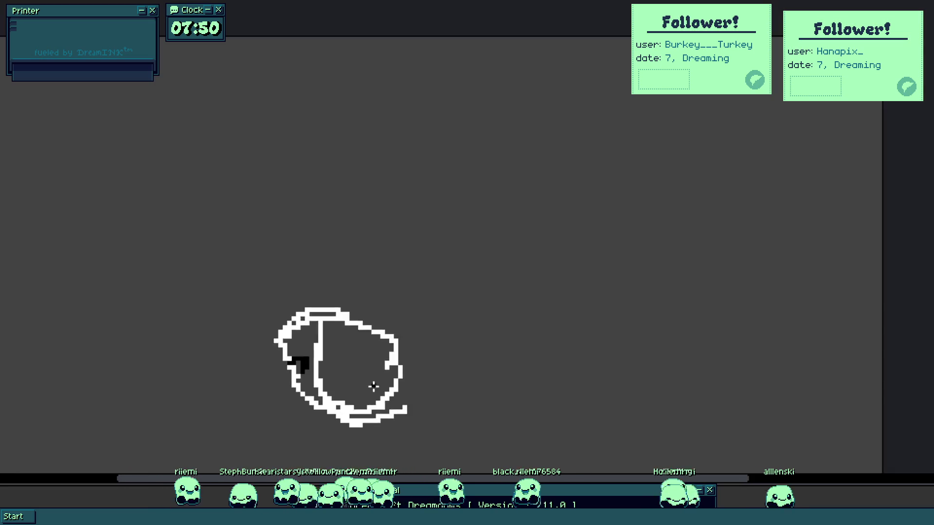
{"action": "scroll", "coordinate": [361, 388], "scroll_direction": "up", "scroll_amount": 3}
{"action": "left_click_drag", "start_coordinate": [347, 355], "coordinate": [349, 380]}
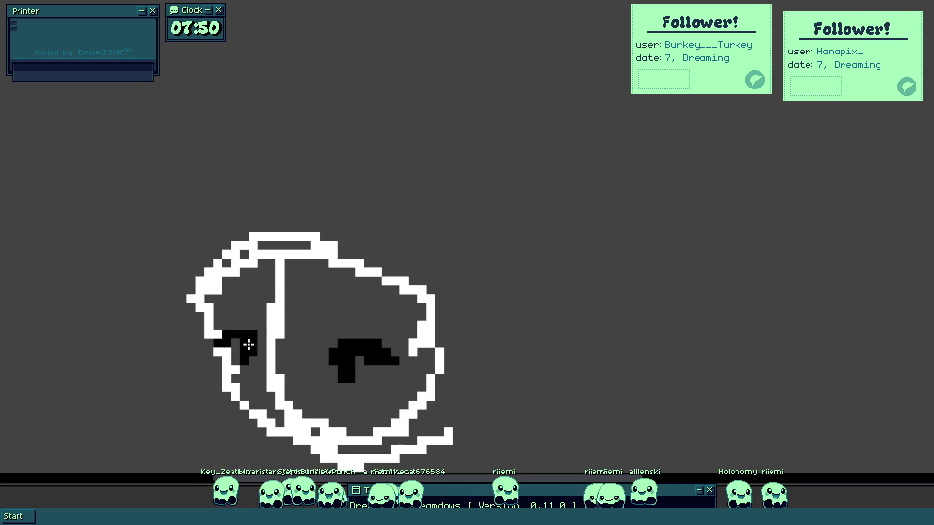
{"action": "scroll", "coordinate": [249, 345], "scroll_direction": "up", "scroll_amount": 2}
{"action": "scroll", "coordinate": [312, 389], "scroll_direction": "down", "scroll_amount": 5}
{"action": "scroll", "coordinate": [341, 429], "scroll_direction": "up", "scroll_amount": 3}
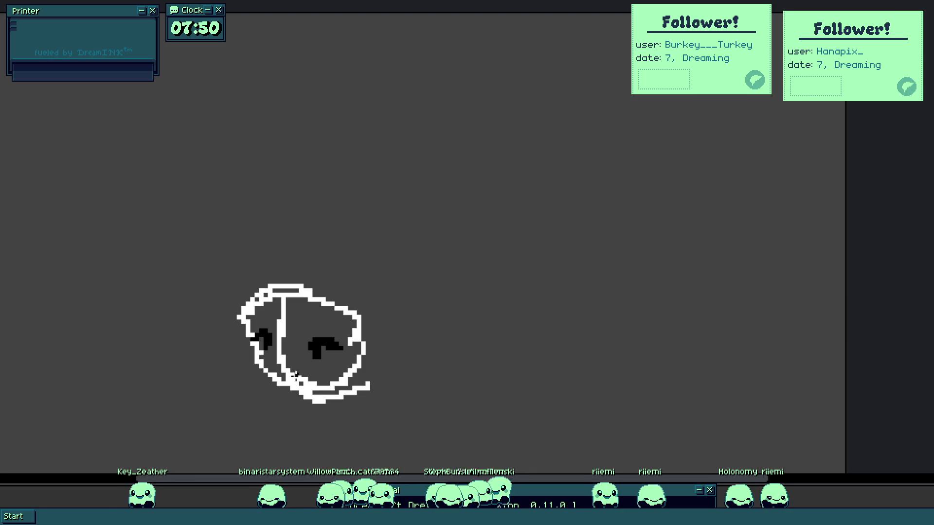
{"action": "scroll", "coordinate": [297, 381], "scroll_direction": "up", "scroll_amount": 4}
{"action": "mouse_move", "coordinate": [271, 375]}
{"action": "left_mouse_down"}
{"action": "mouse_move", "coordinate": [260, 365]}
{"action": "mouse_move", "coordinate": [294, 386]}
{"action": "mouse_move", "coordinate": [263, 384]}
{"action": "mouse_move", "coordinate": [244, 367]}
{"action": "left_mouse_up"}
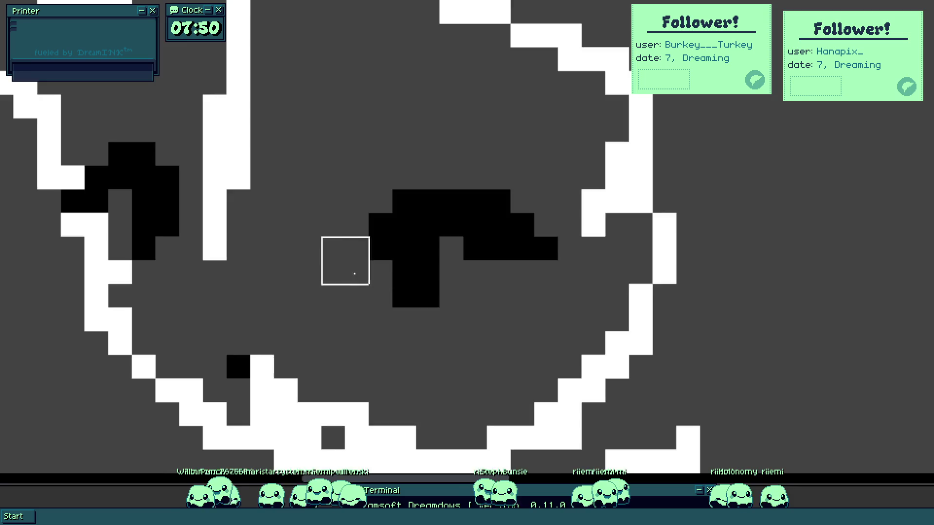
- Fill the blob's interior solid white with the Paint Bucket
{"action": "scroll", "coordinate": [346, 258], "scroll_direction": "down", "scroll_amount": 7}
{"action": "scroll", "coordinate": [329, 295], "scroll_direction": "up", "scroll_amount": 3}
{"action": "scroll", "coordinate": [327, 258], "scroll_direction": "up", "scroll_amount": 2}
{"action": "left_click", "coordinate": [347, 281]}
{"action": "key", "text": "ctrl+z"}
{"action": "left_click", "coordinate": [333, 295]}
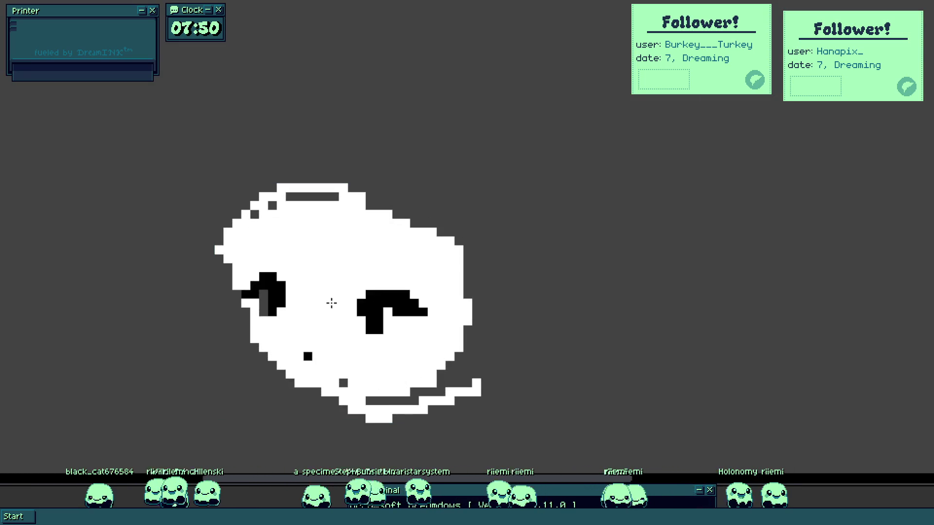
- Extend the right eye's black shape downward and repaint pixels below the left eye
{"action": "scroll", "coordinate": [240, 302], "scroll_direction": "up", "scroll_amount": 2}
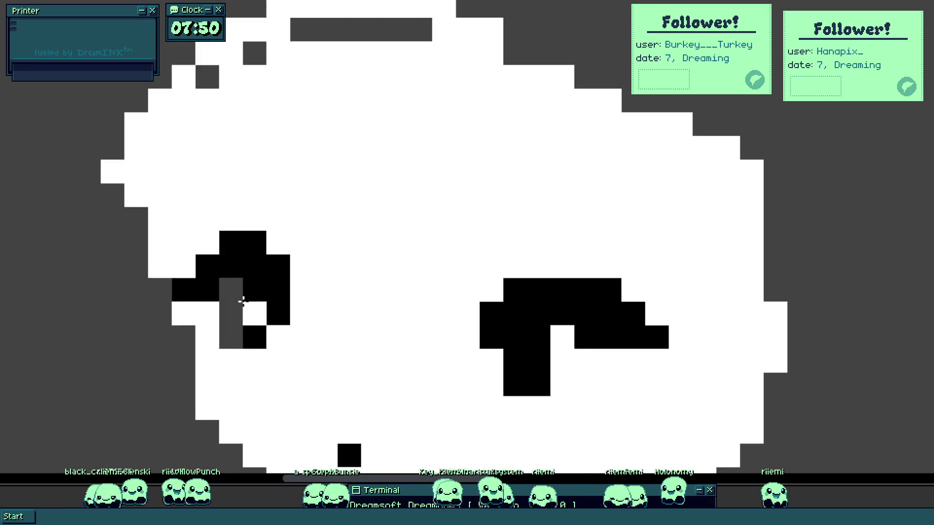
{"action": "scroll", "coordinate": [233, 312], "scroll_direction": "down", "scroll_amount": 6}
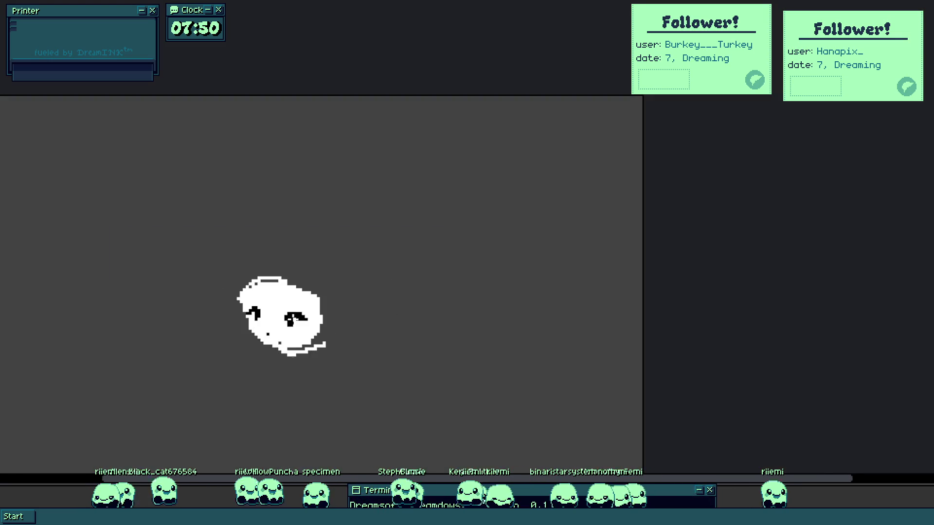
{"action": "scroll", "coordinate": [292, 323], "scroll_direction": "up", "scroll_amount": 5}
{"action": "left_click_drag", "start_coordinate": [244, 339], "coordinate": [293, 410]}
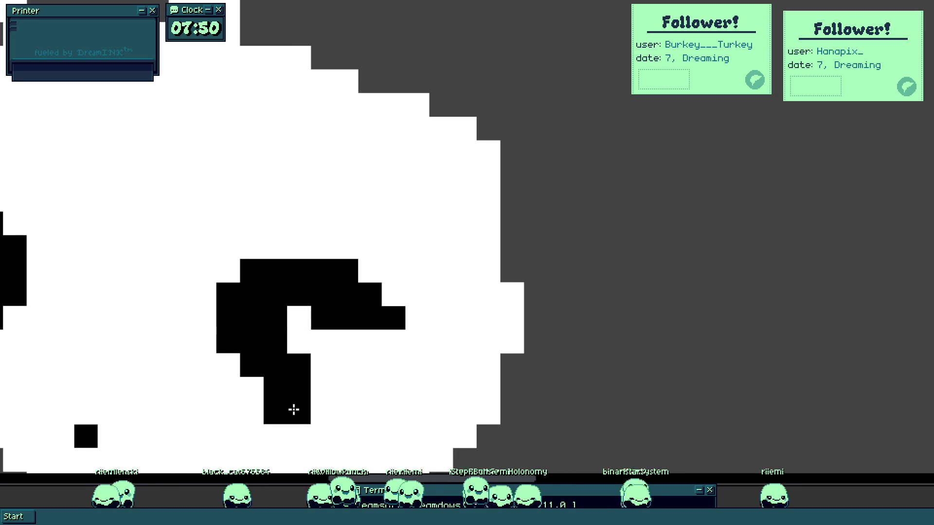
{"action": "scroll", "coordinate": [284, 360], "scroll_direction": "down", "scroll_amount": 5}
{"action": "scroll", "coordinate": [260, 335], "scroll_direction": "up", "scroll_amount": 3}
{"action": "mouse_move", "coordinate": [263, 337]}
{"action": "left_mouse_down"}
{"action": "mouse_move", "coordinate": [243, 316]}
{"action": "mouse_move", "coordinate": [233, 323]}
{"action": "mouse_move", "coordinate": [248, 311]}
{"action": "mouse_move", "coordinate": [263, 322]}
{"action": "mouse_move", "coordinate": [236, 311]}
{"action": "mouse_move", "coordinate": [242, 331]}
{"action": "left_mouse_up"}
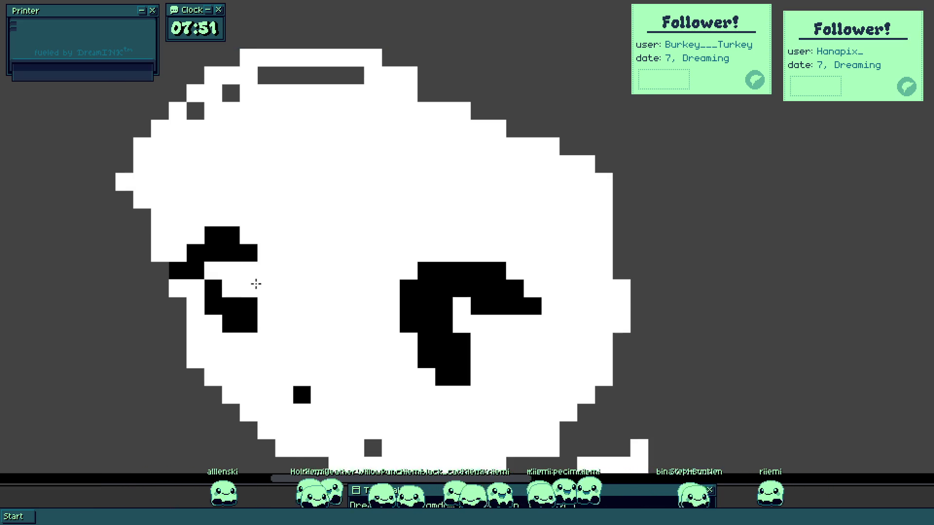